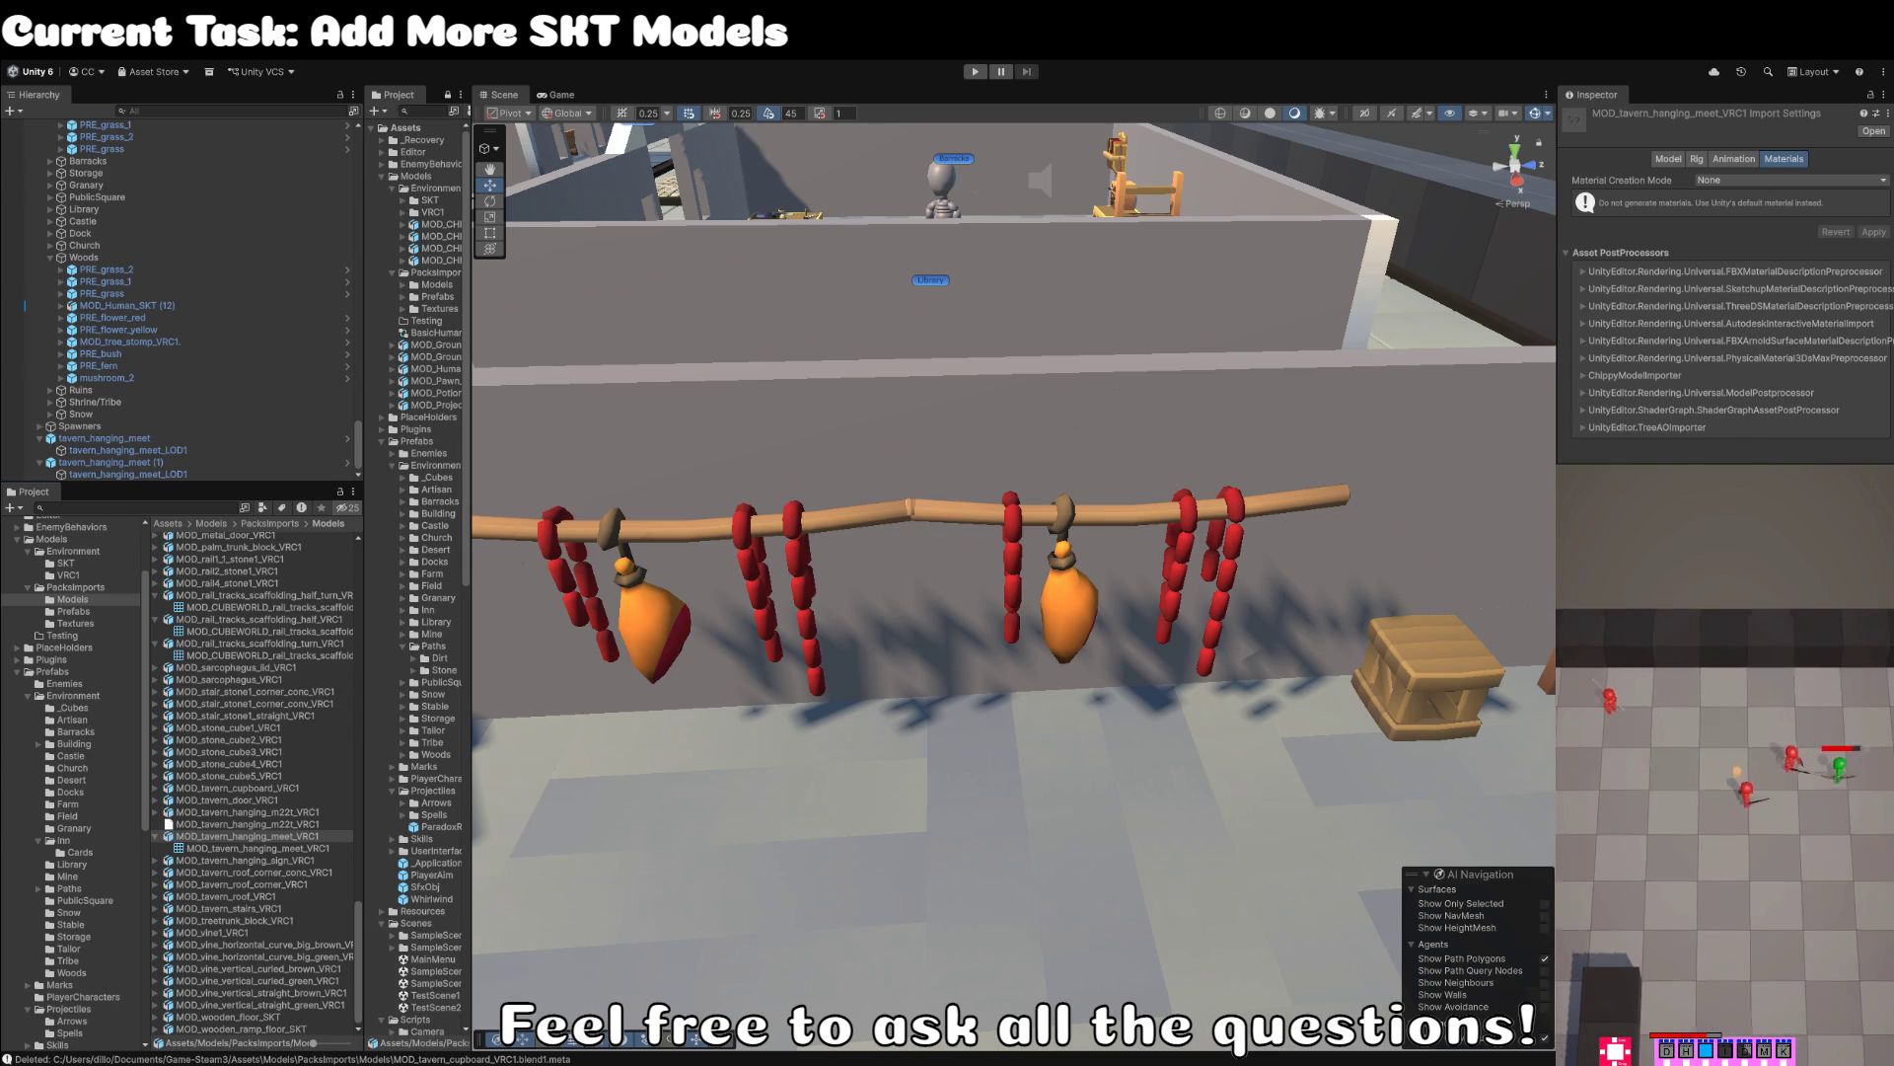
- Scroll the Scene view out and back in to reframe the meat rack beside the crate
scroll(1058, 826, "down", 5)
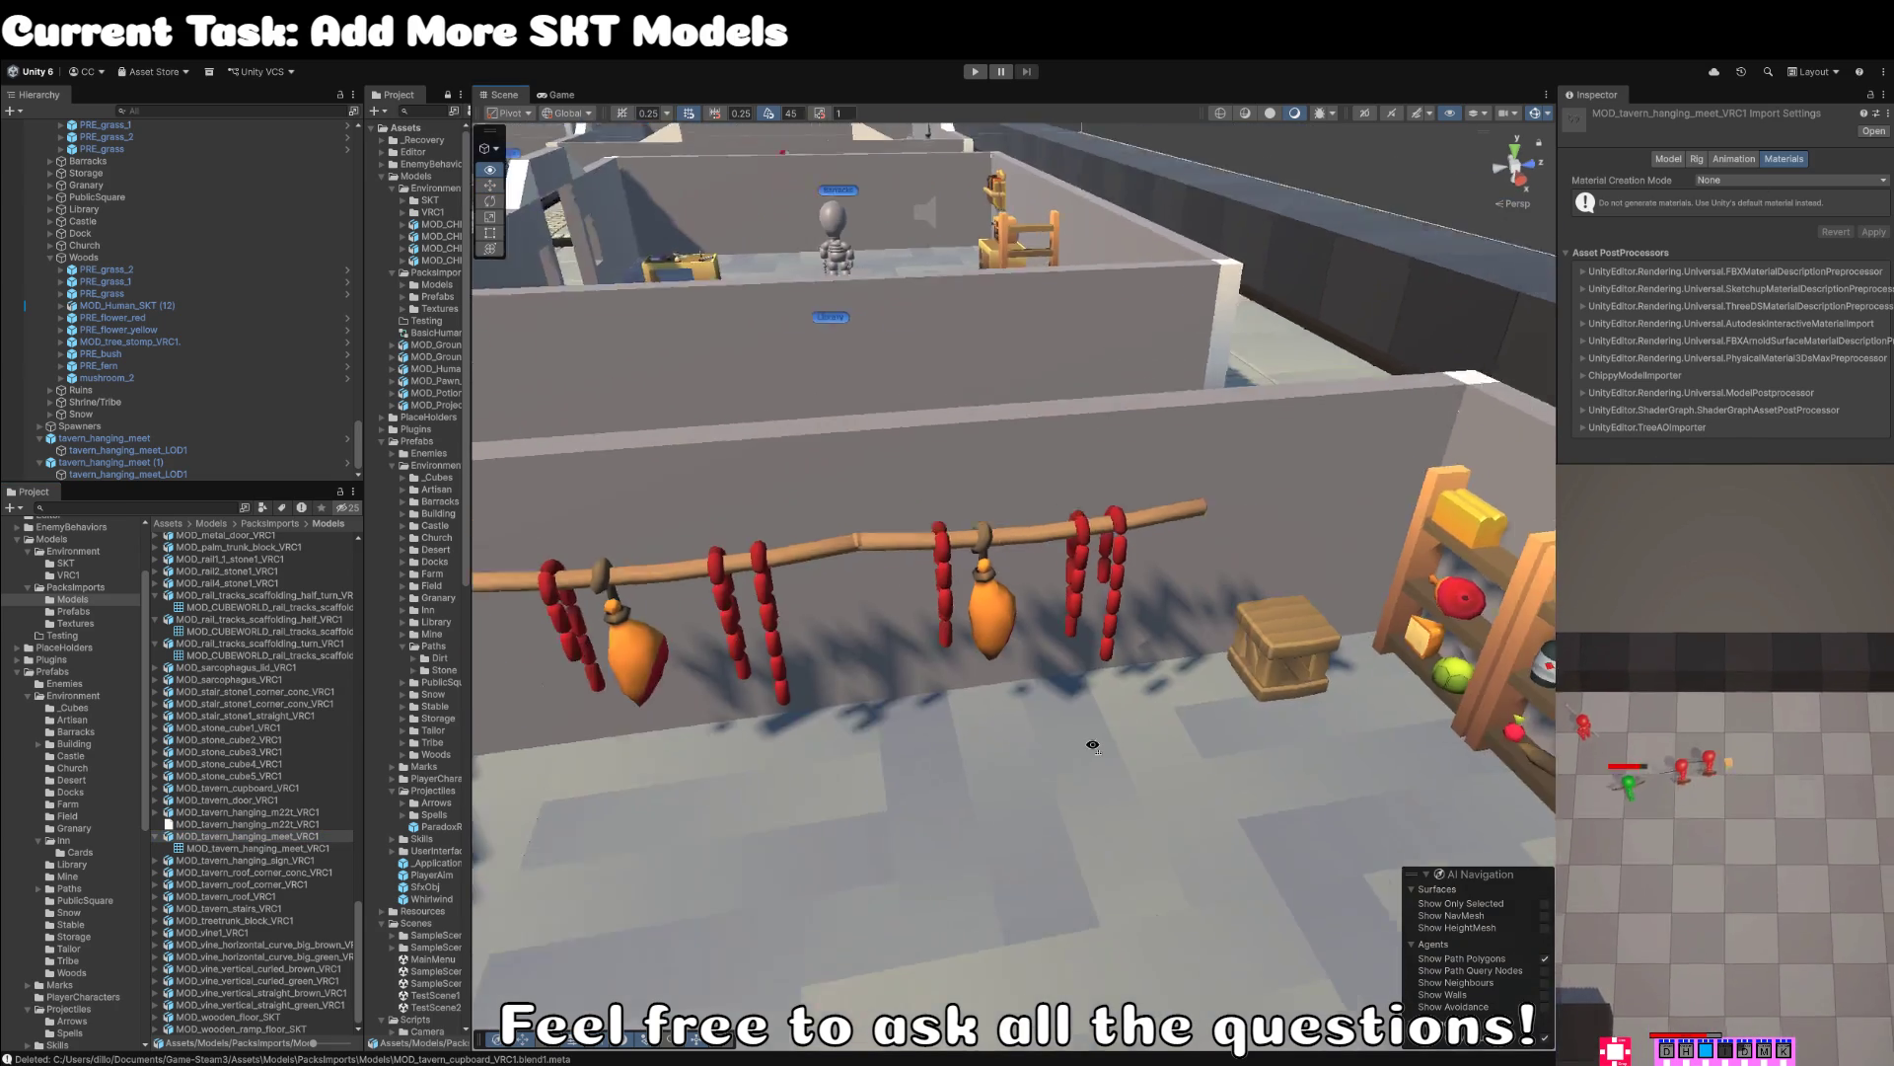
scroll(1078, 688, "up", 4)
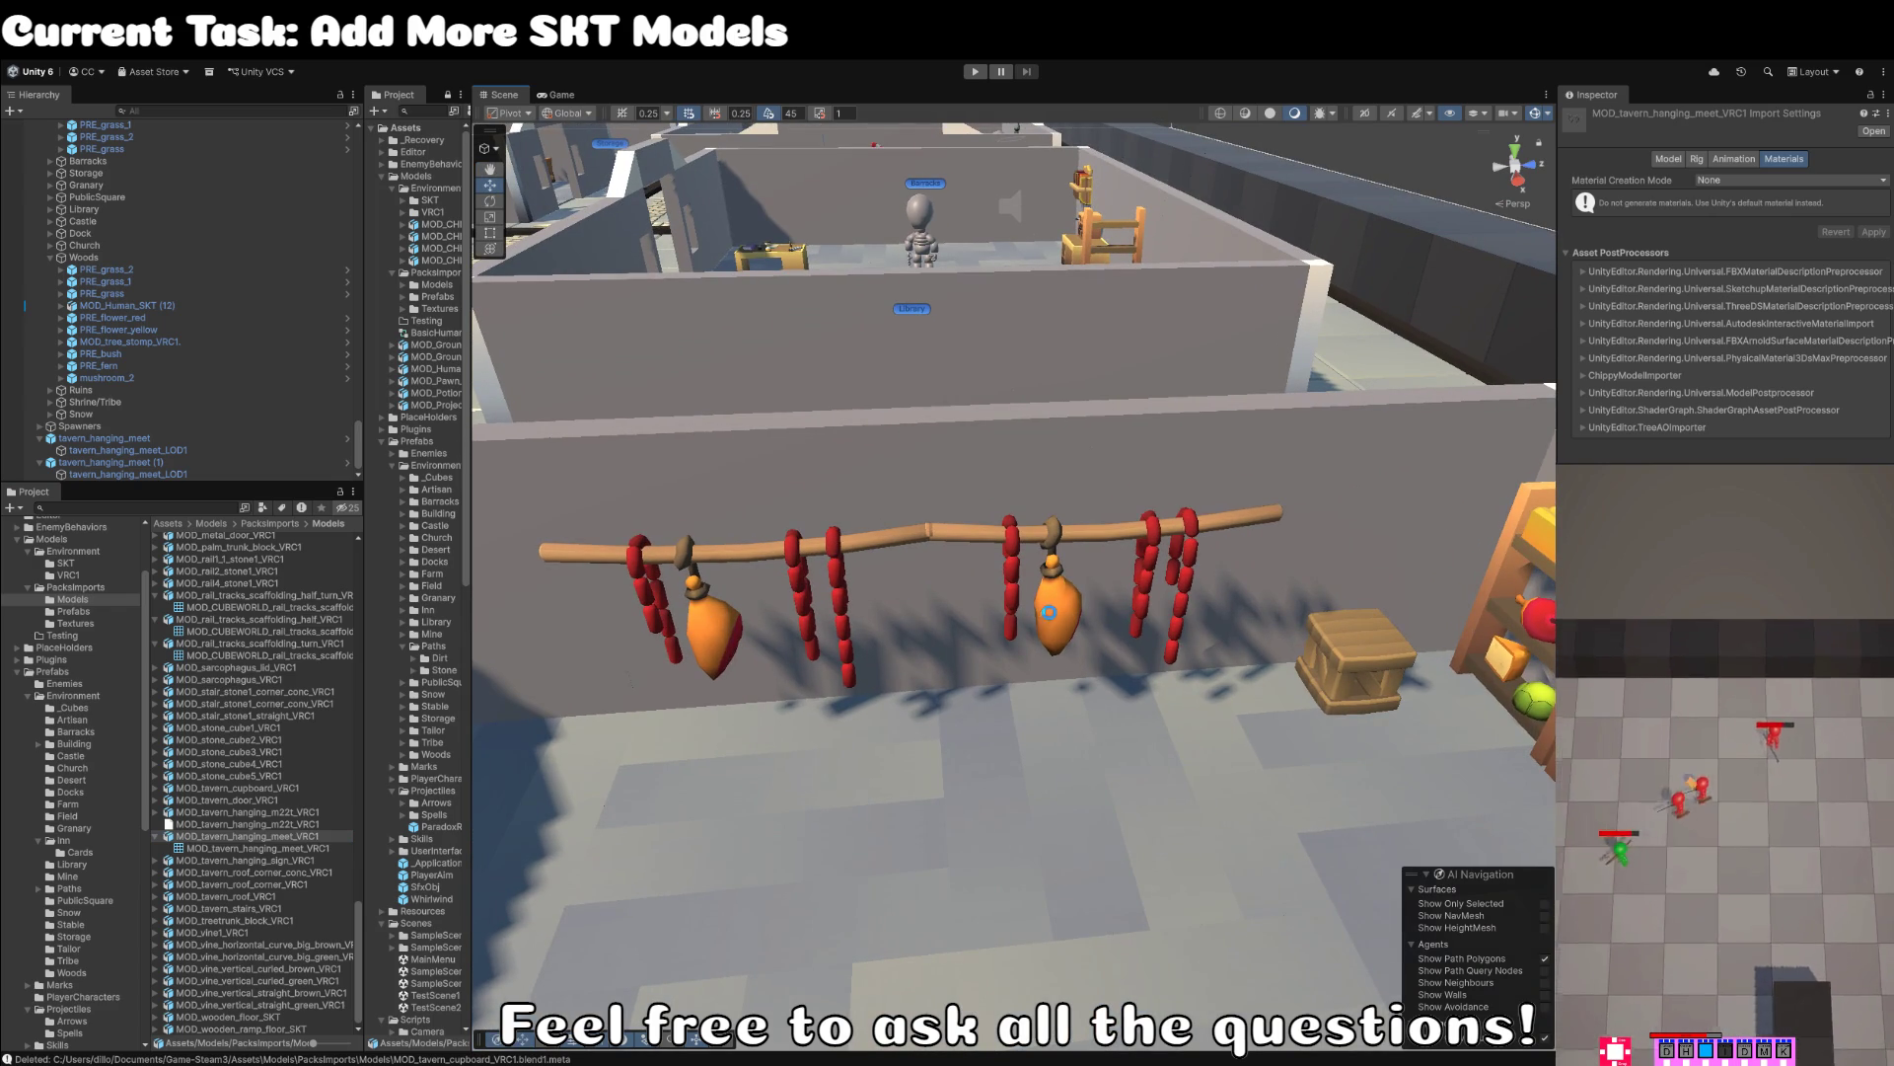
- Open the tavern_hanging_meet rack's prefab in Prefab Mode
left_click(103, 438)
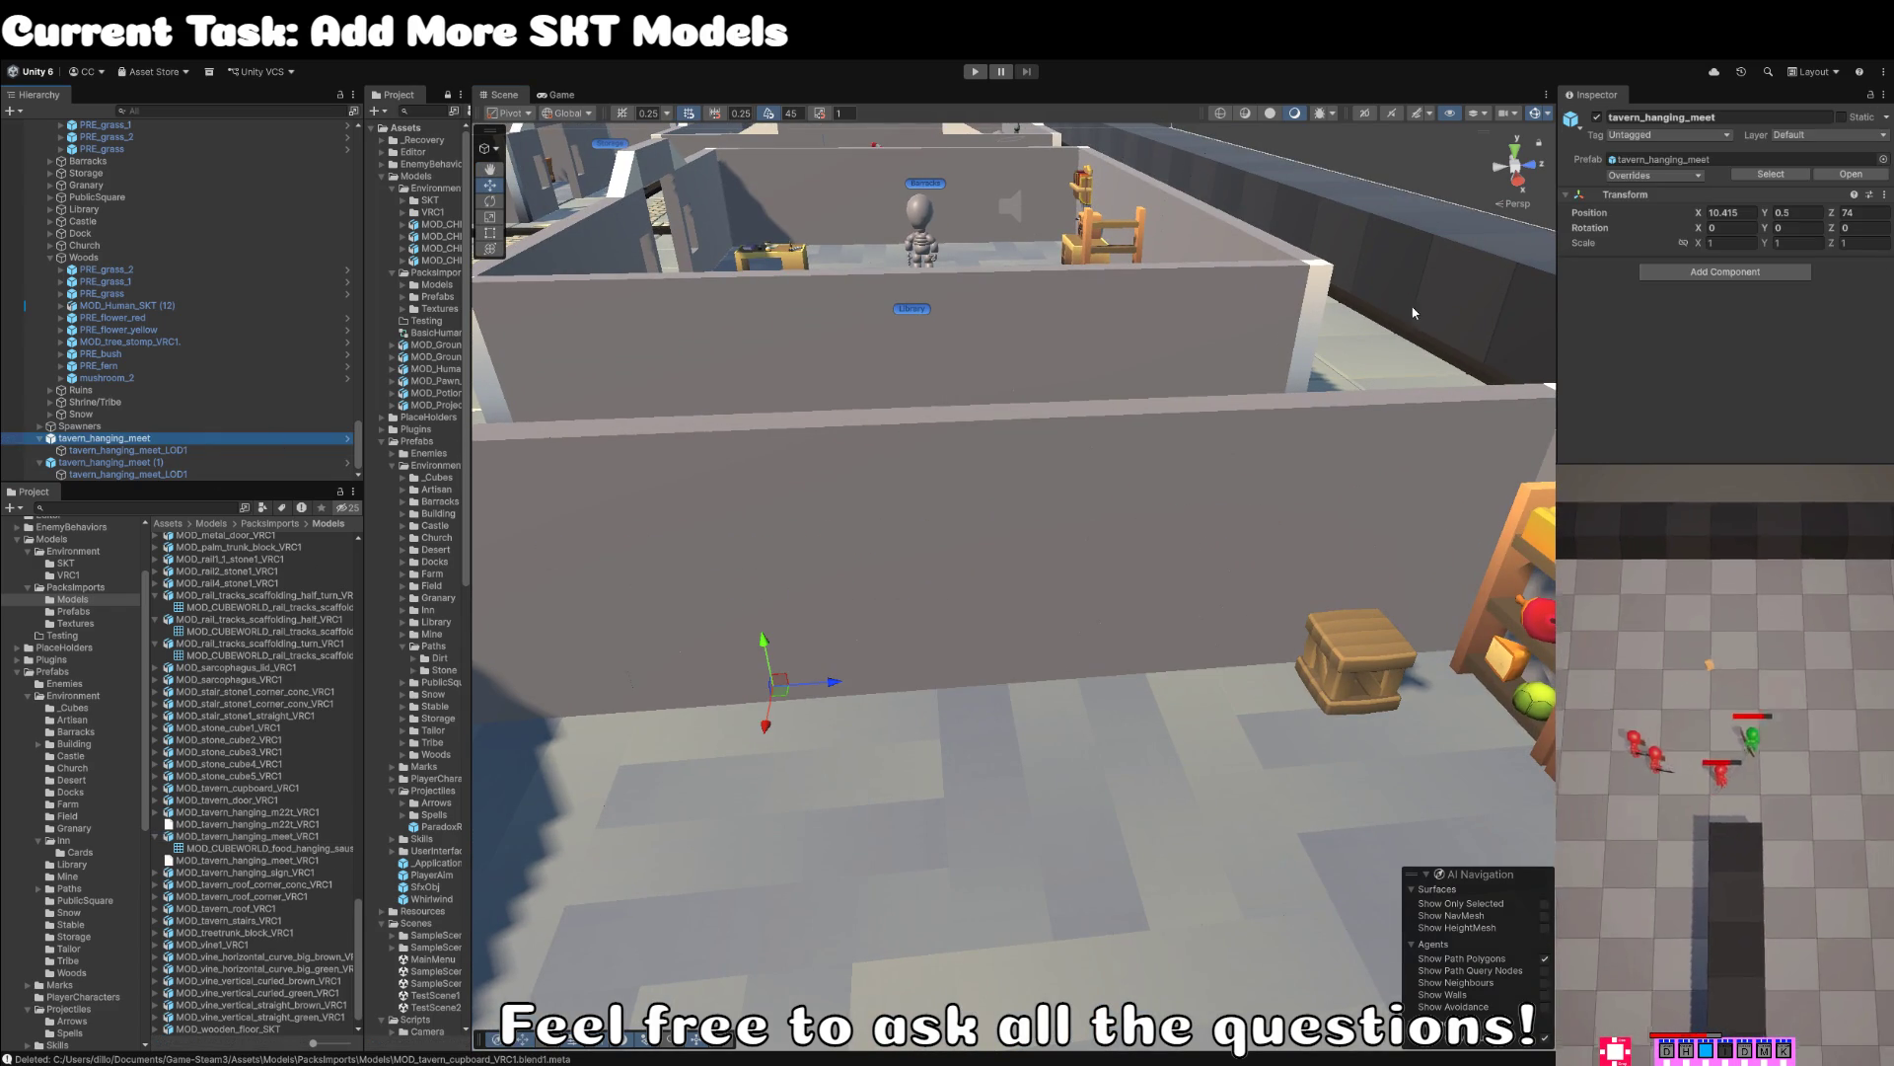
left_click(1788, 176)
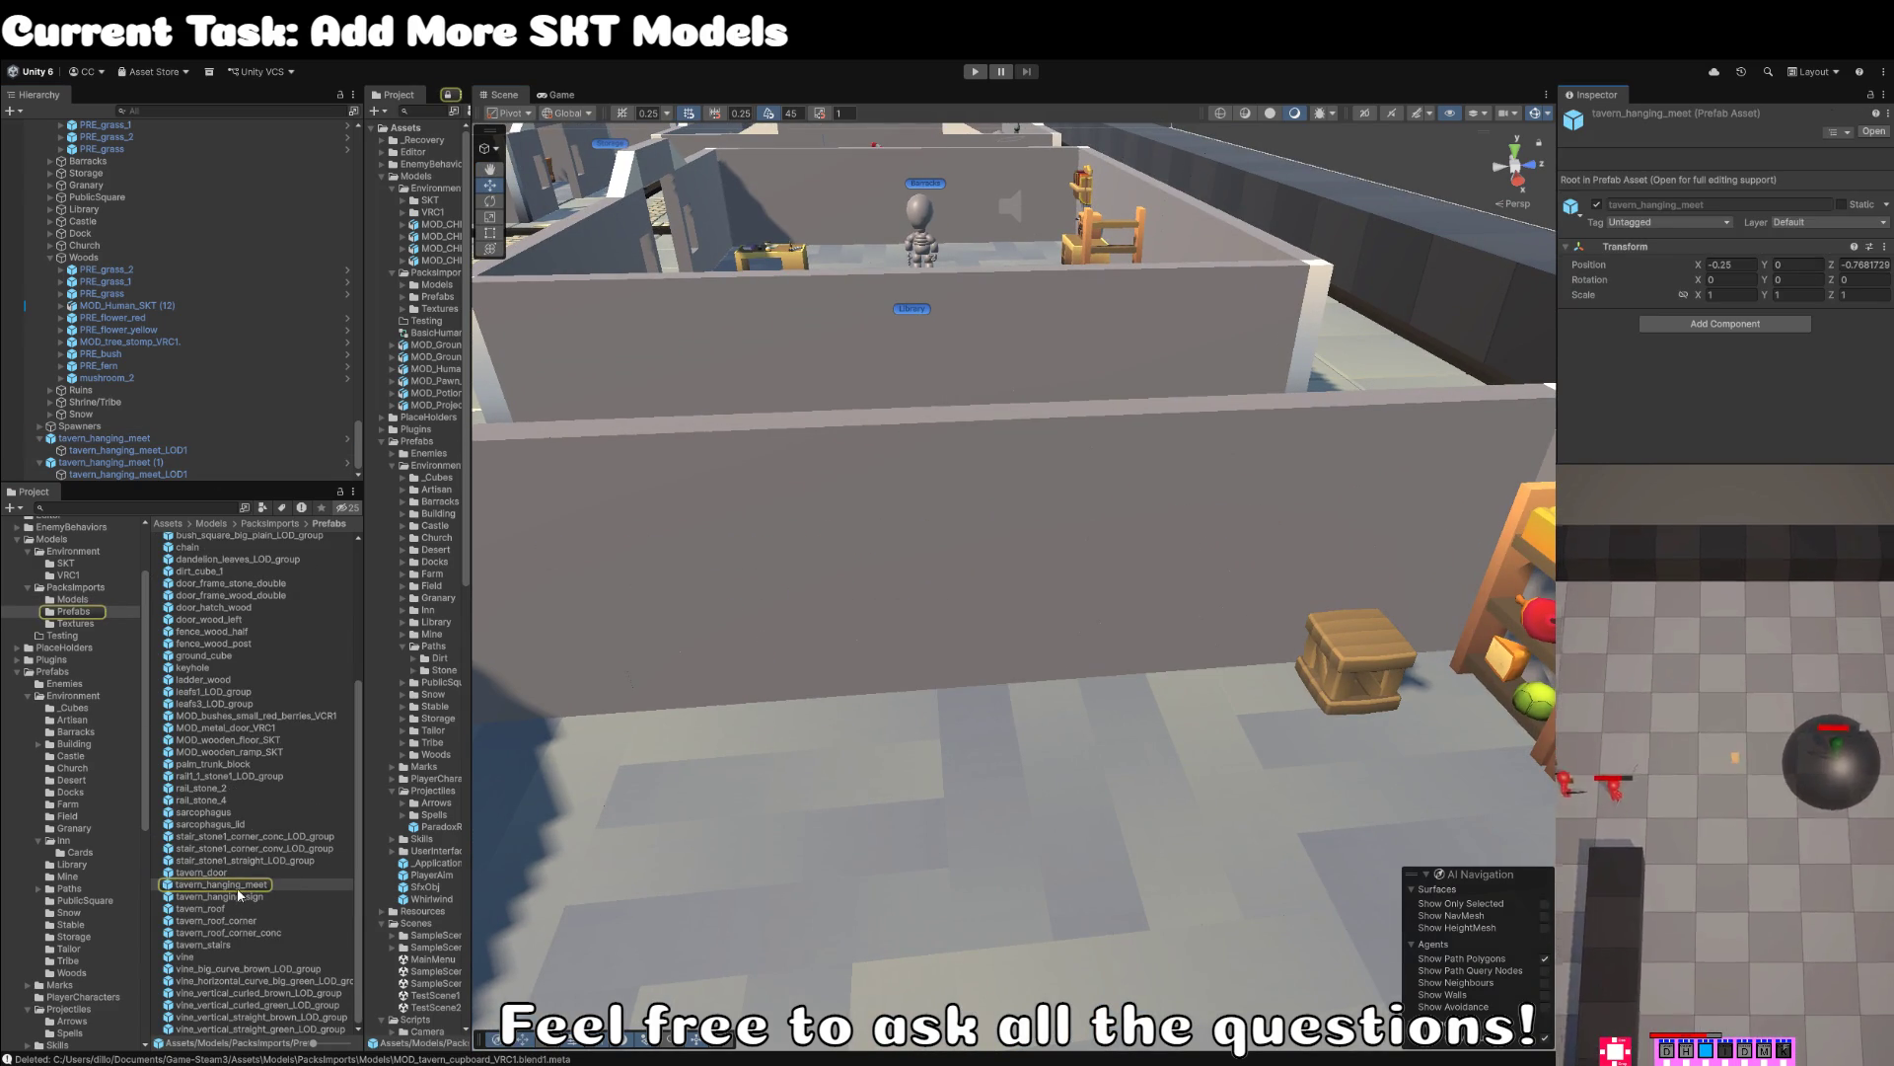
left_click(112, 440)
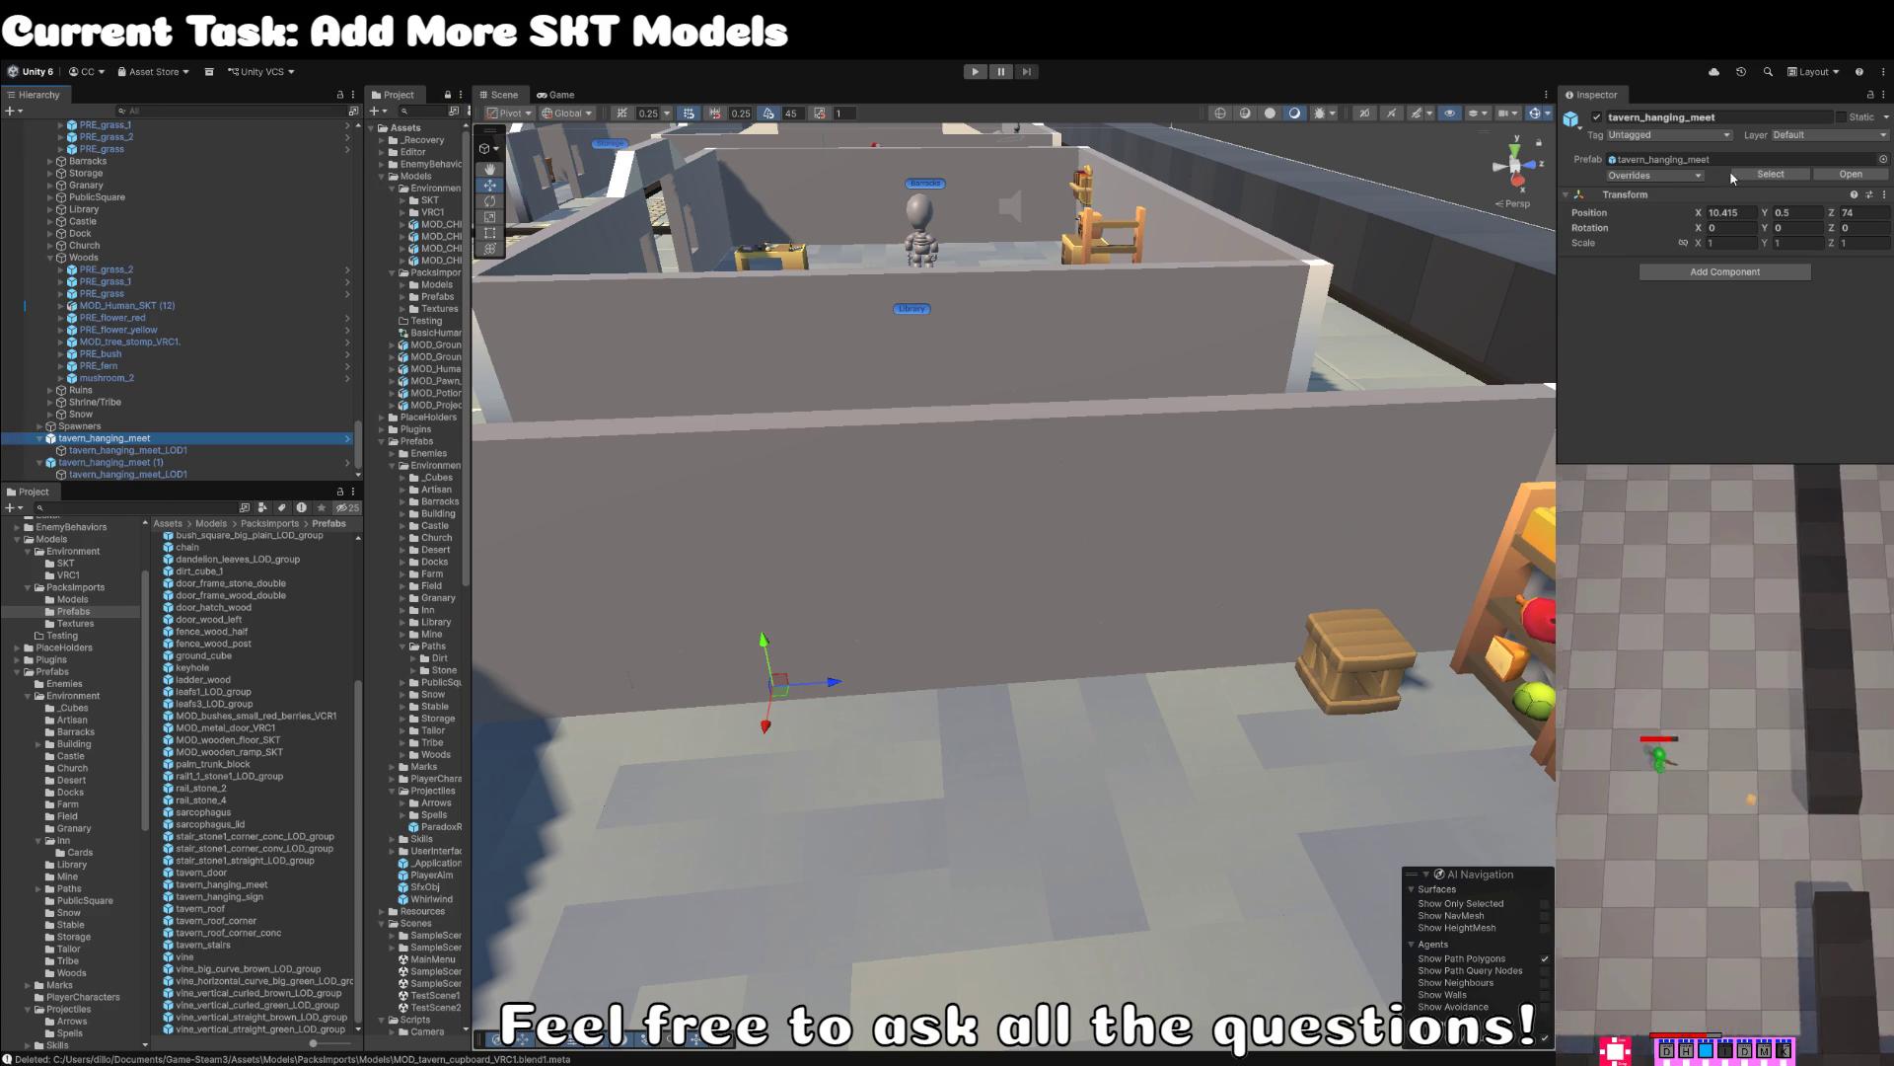
left_click(1771, 173)
left_click(1851, 139)
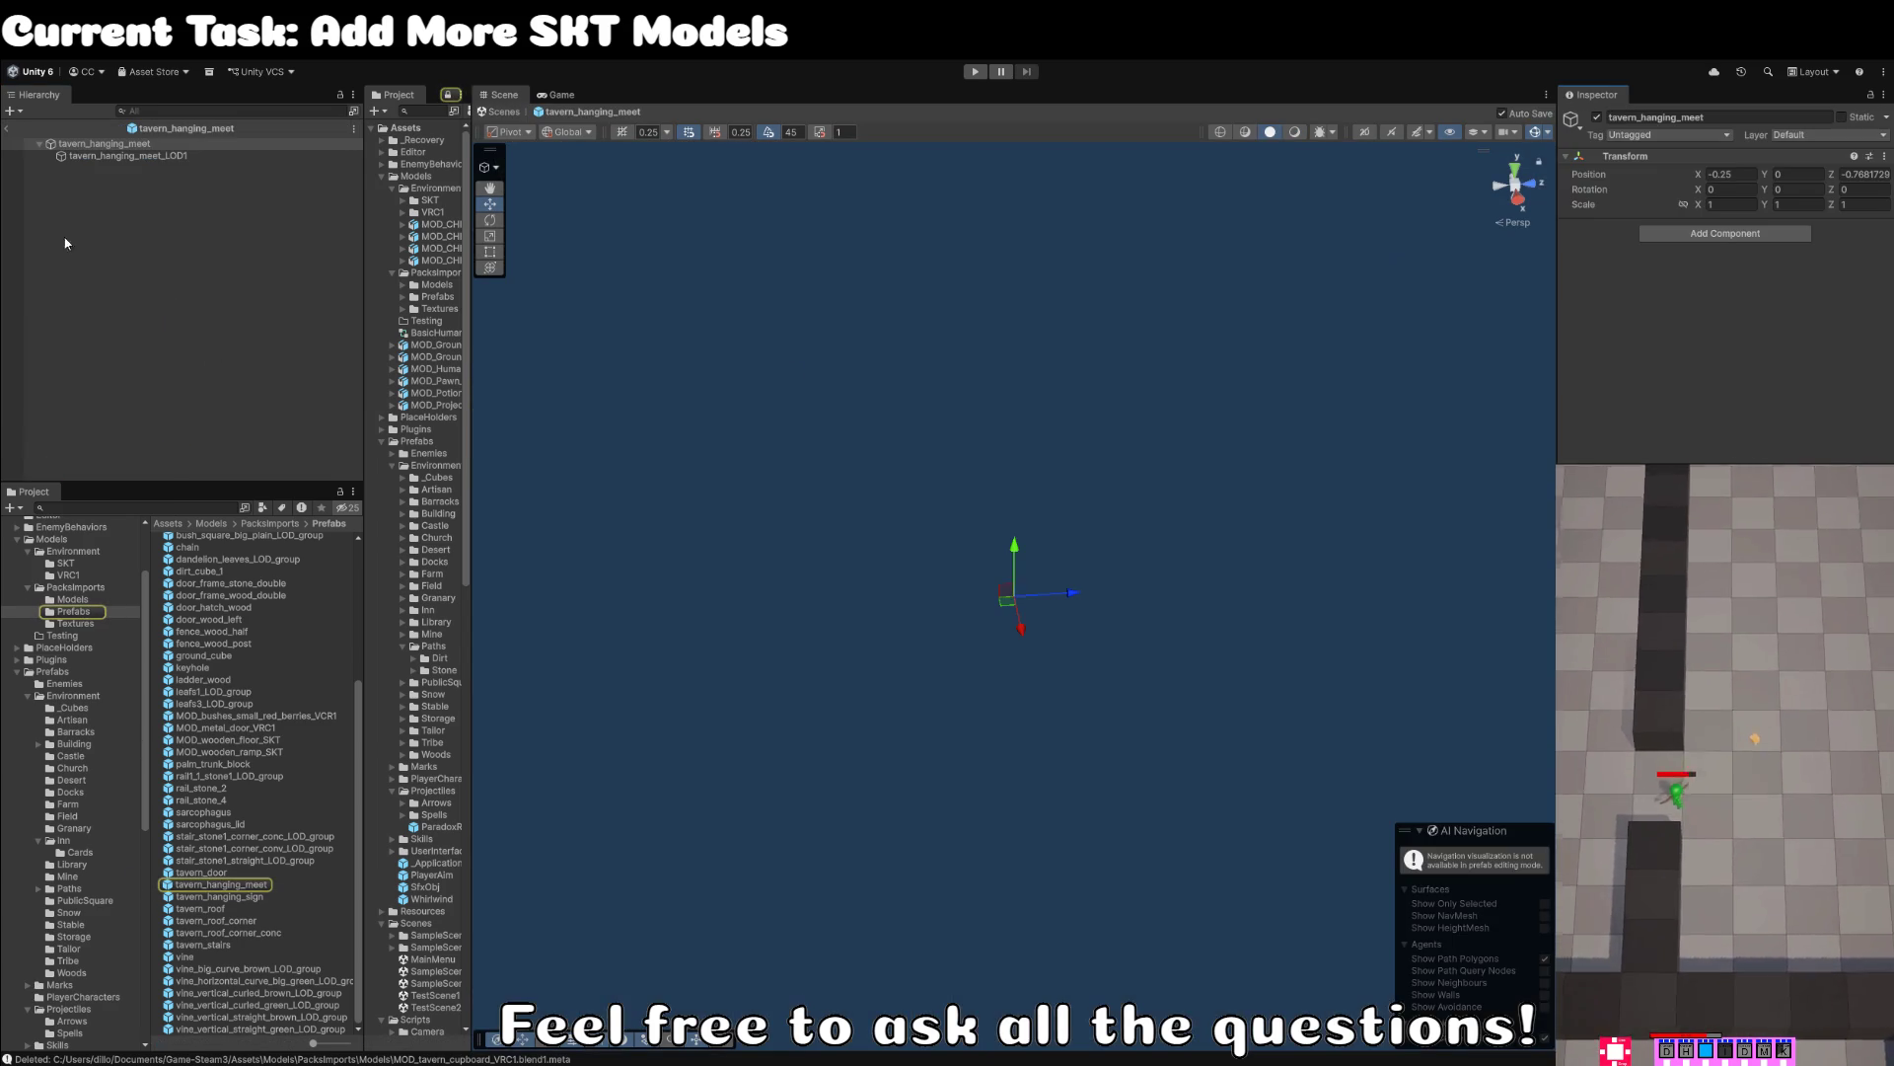
- Set the LOD1 child's mesh to MOD_CUBEWORLD_food_hanging_sausages_VRC and frame the sausages
left_click(109, 156)
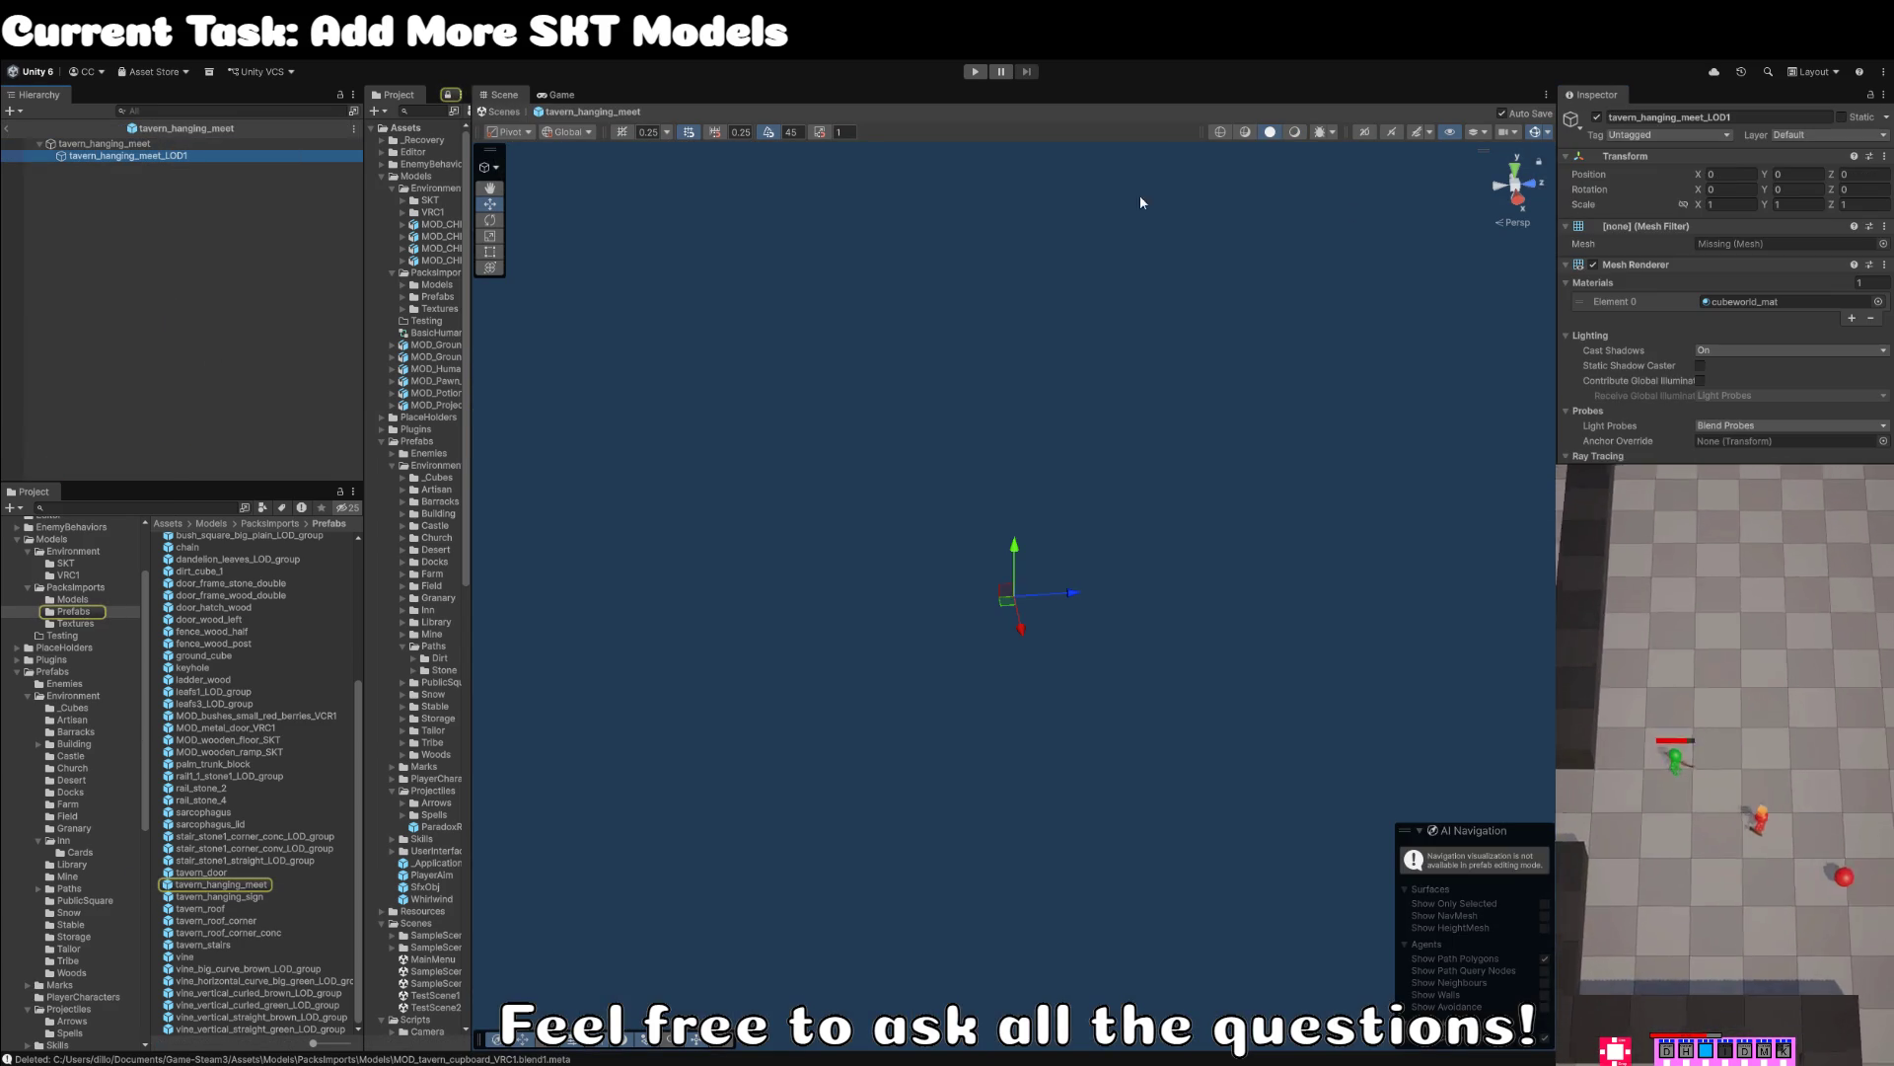
left_click(1882, 244)
key("Return")
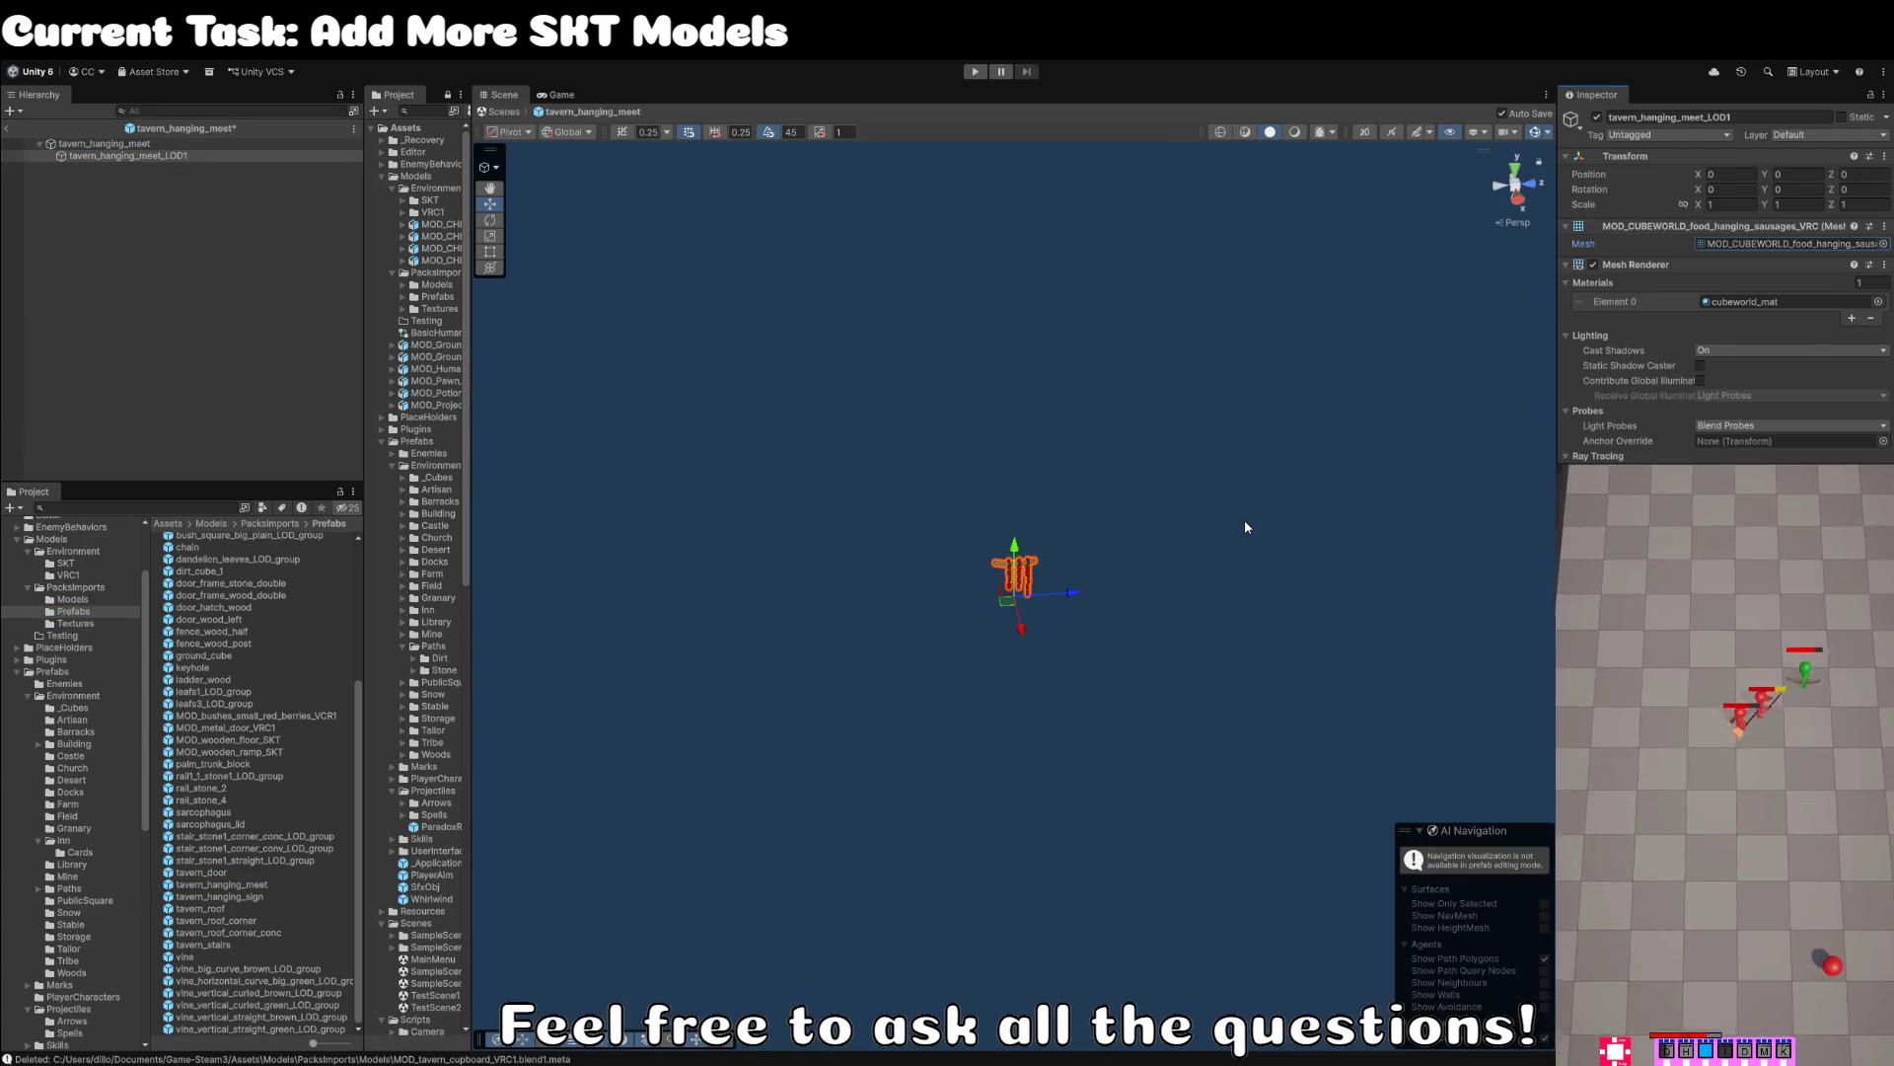
key("f")
left_click(660, 598)
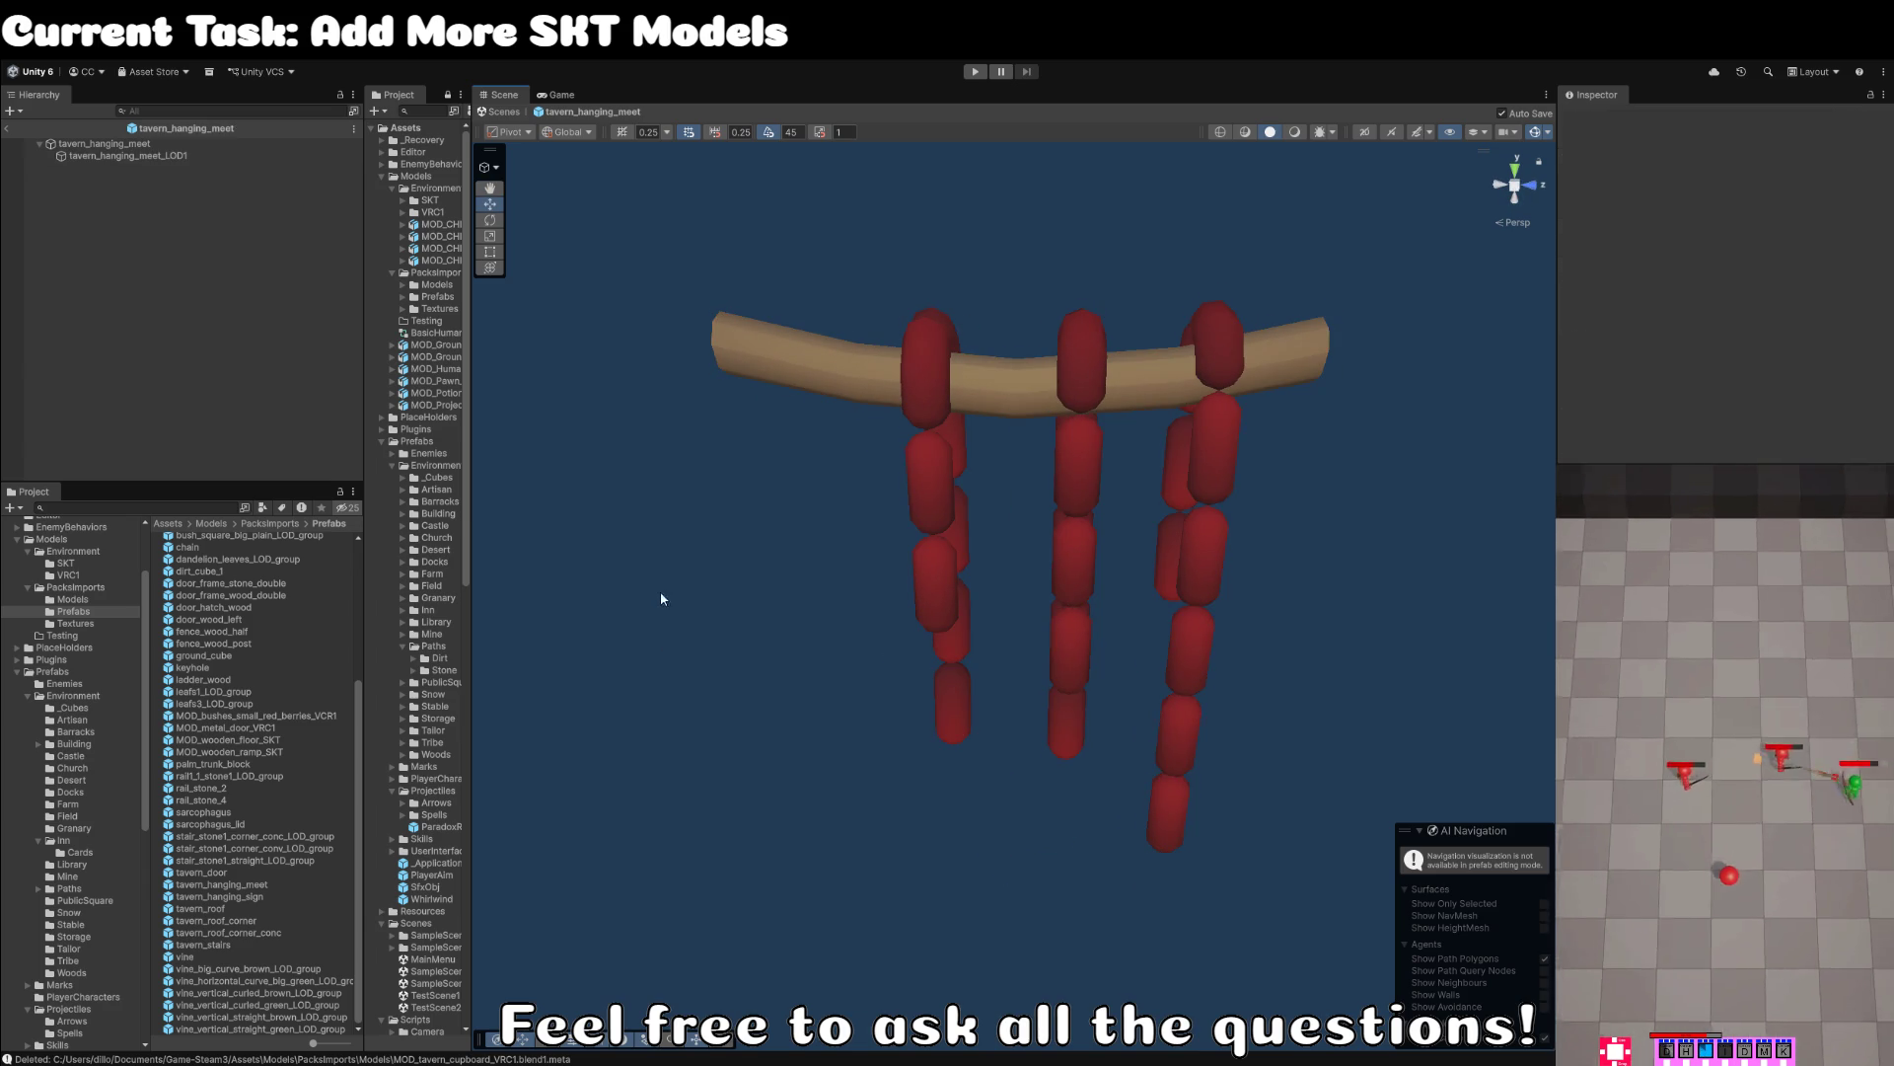
- Return to the scene and locate the sausage rack's prefab asset in the Project
left_click(12, 132)
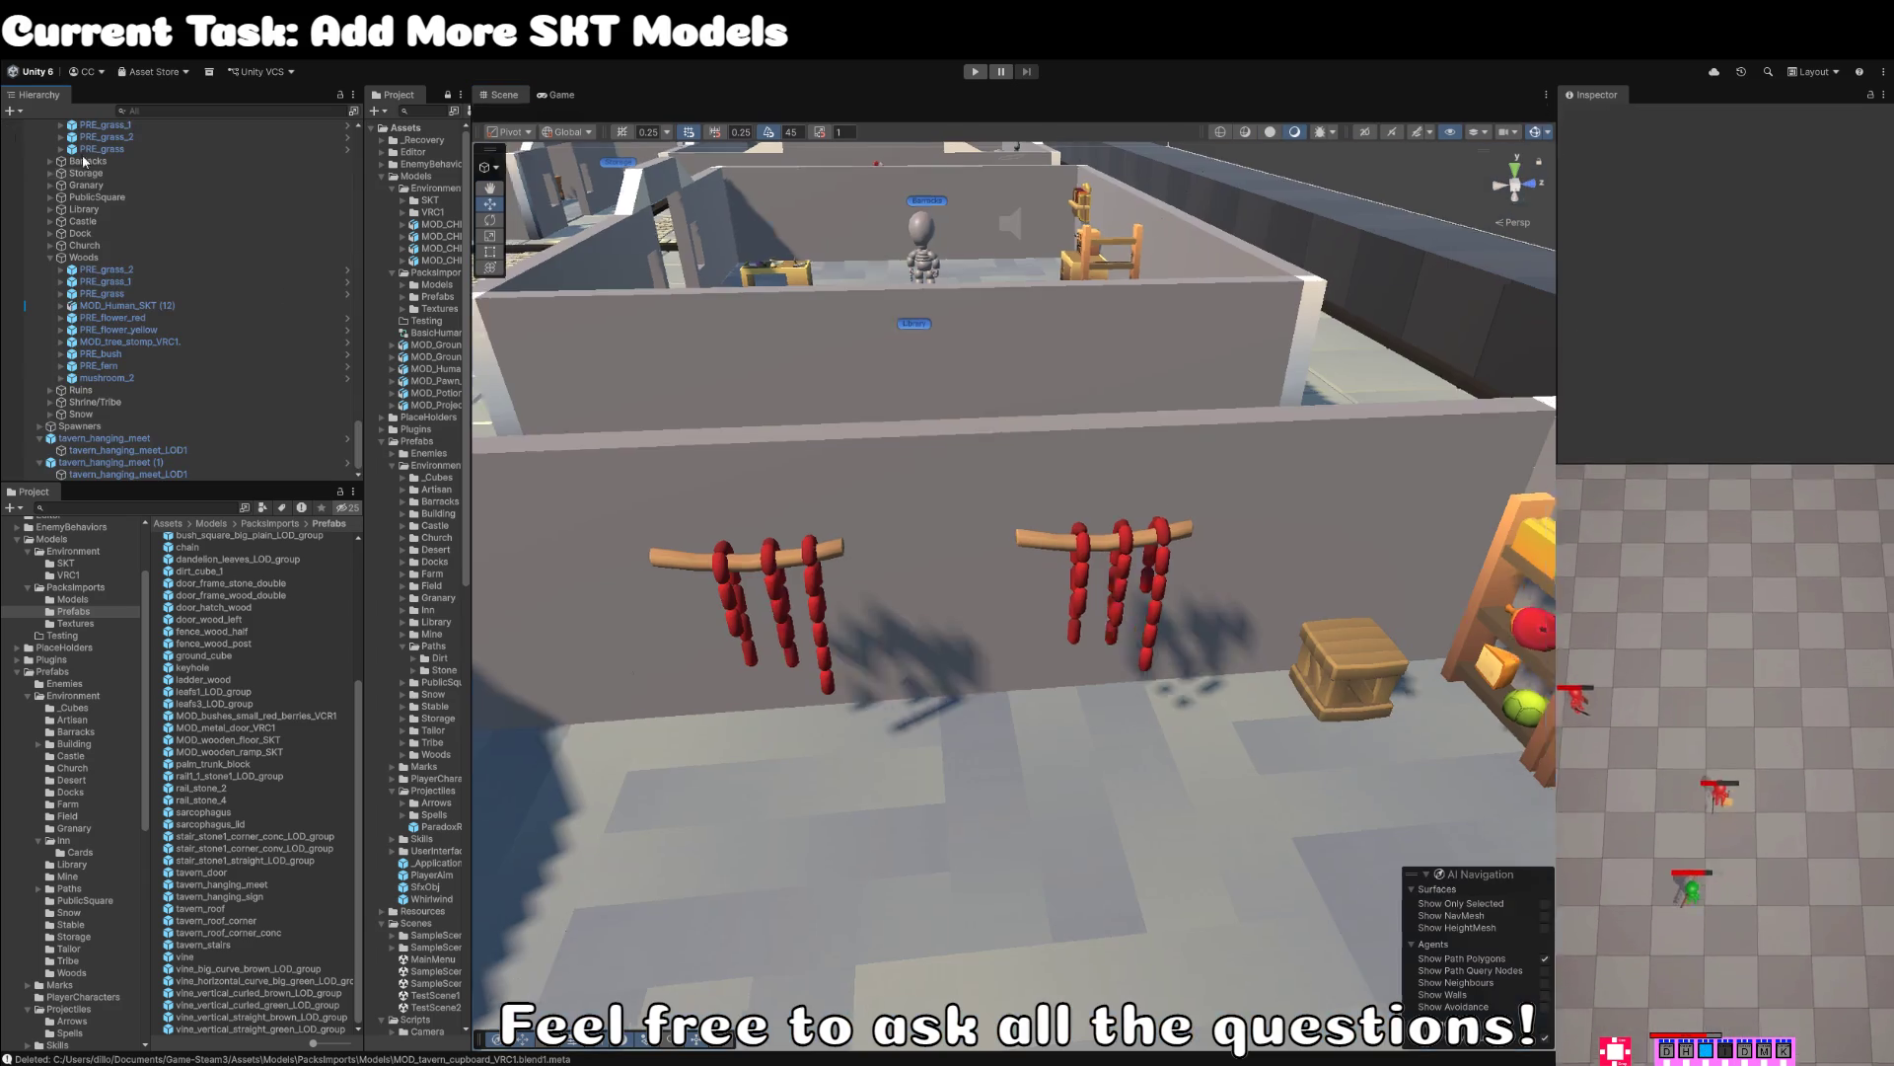
left_click(145, 444)
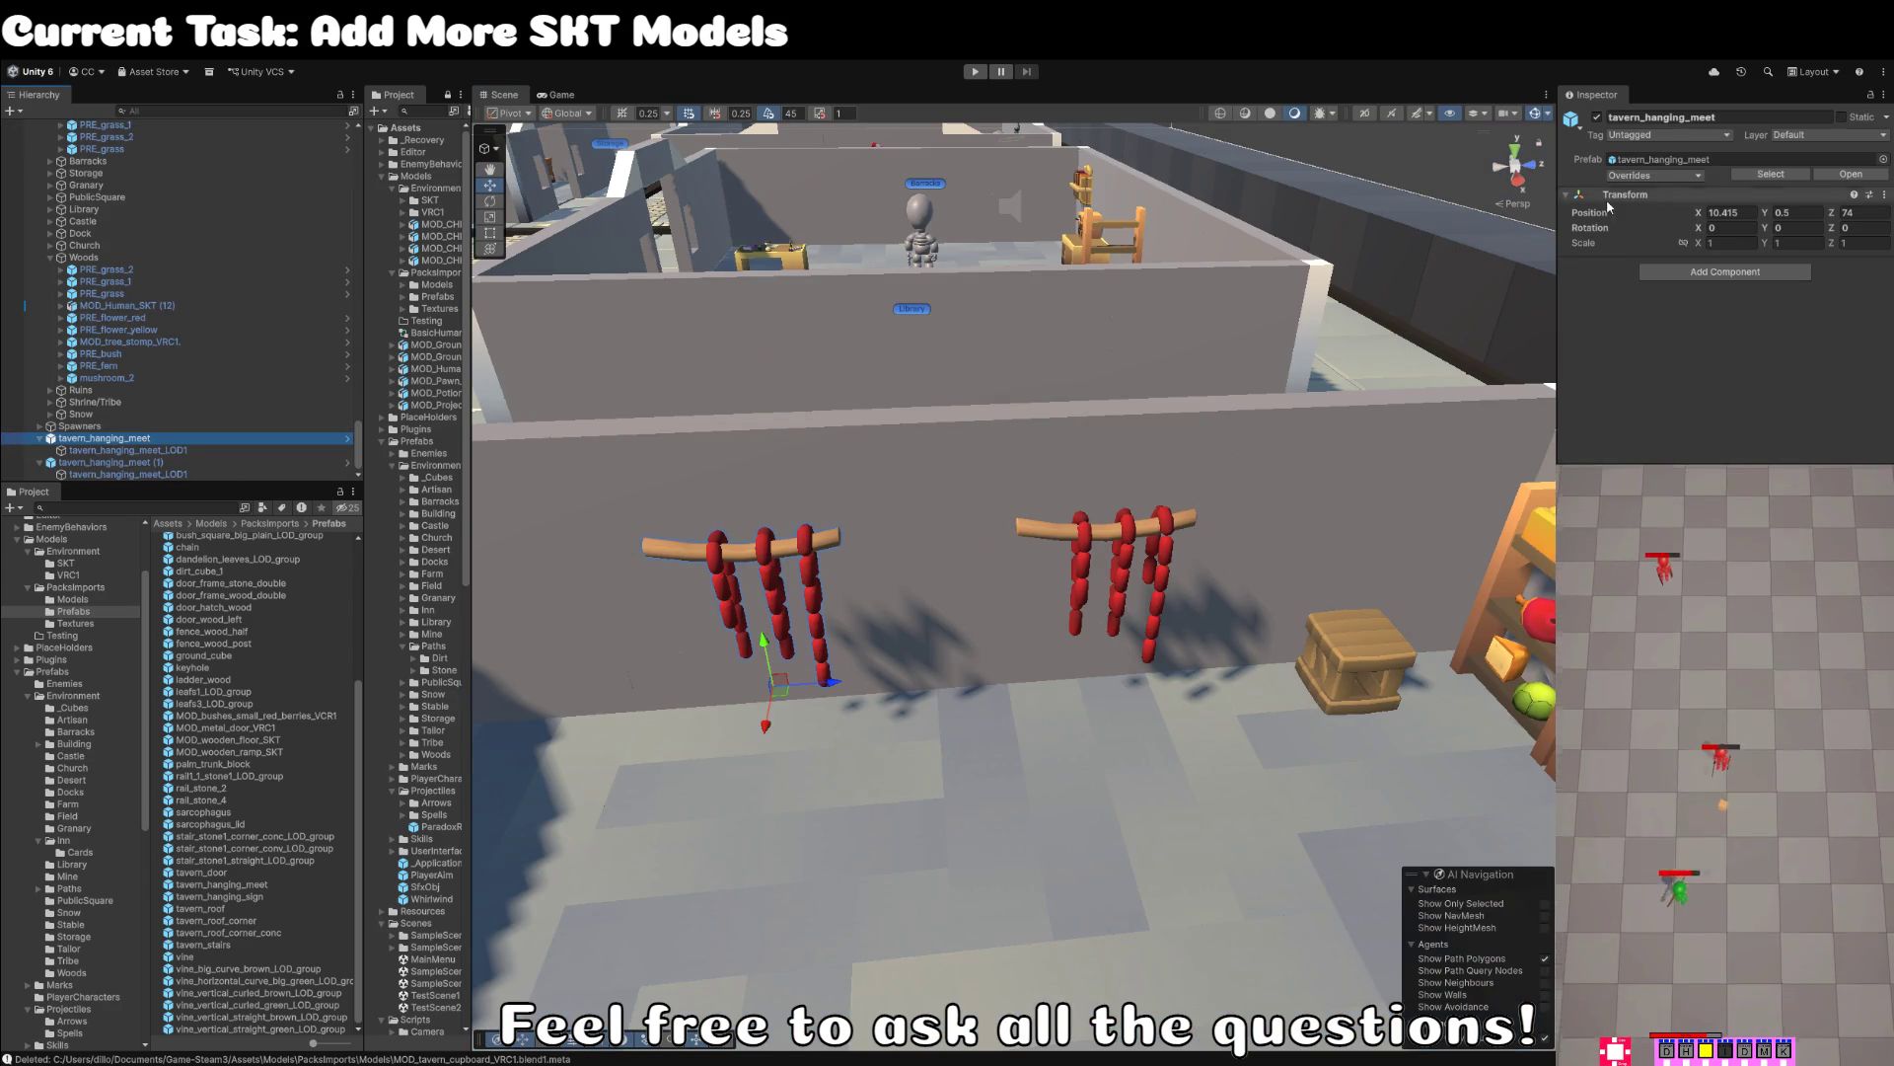
left_click(1768, 175)
- Rename the prefab PRE_food_hanging_sausages and move it into Prefabs/Environment/Granary
left_click(253, 886)
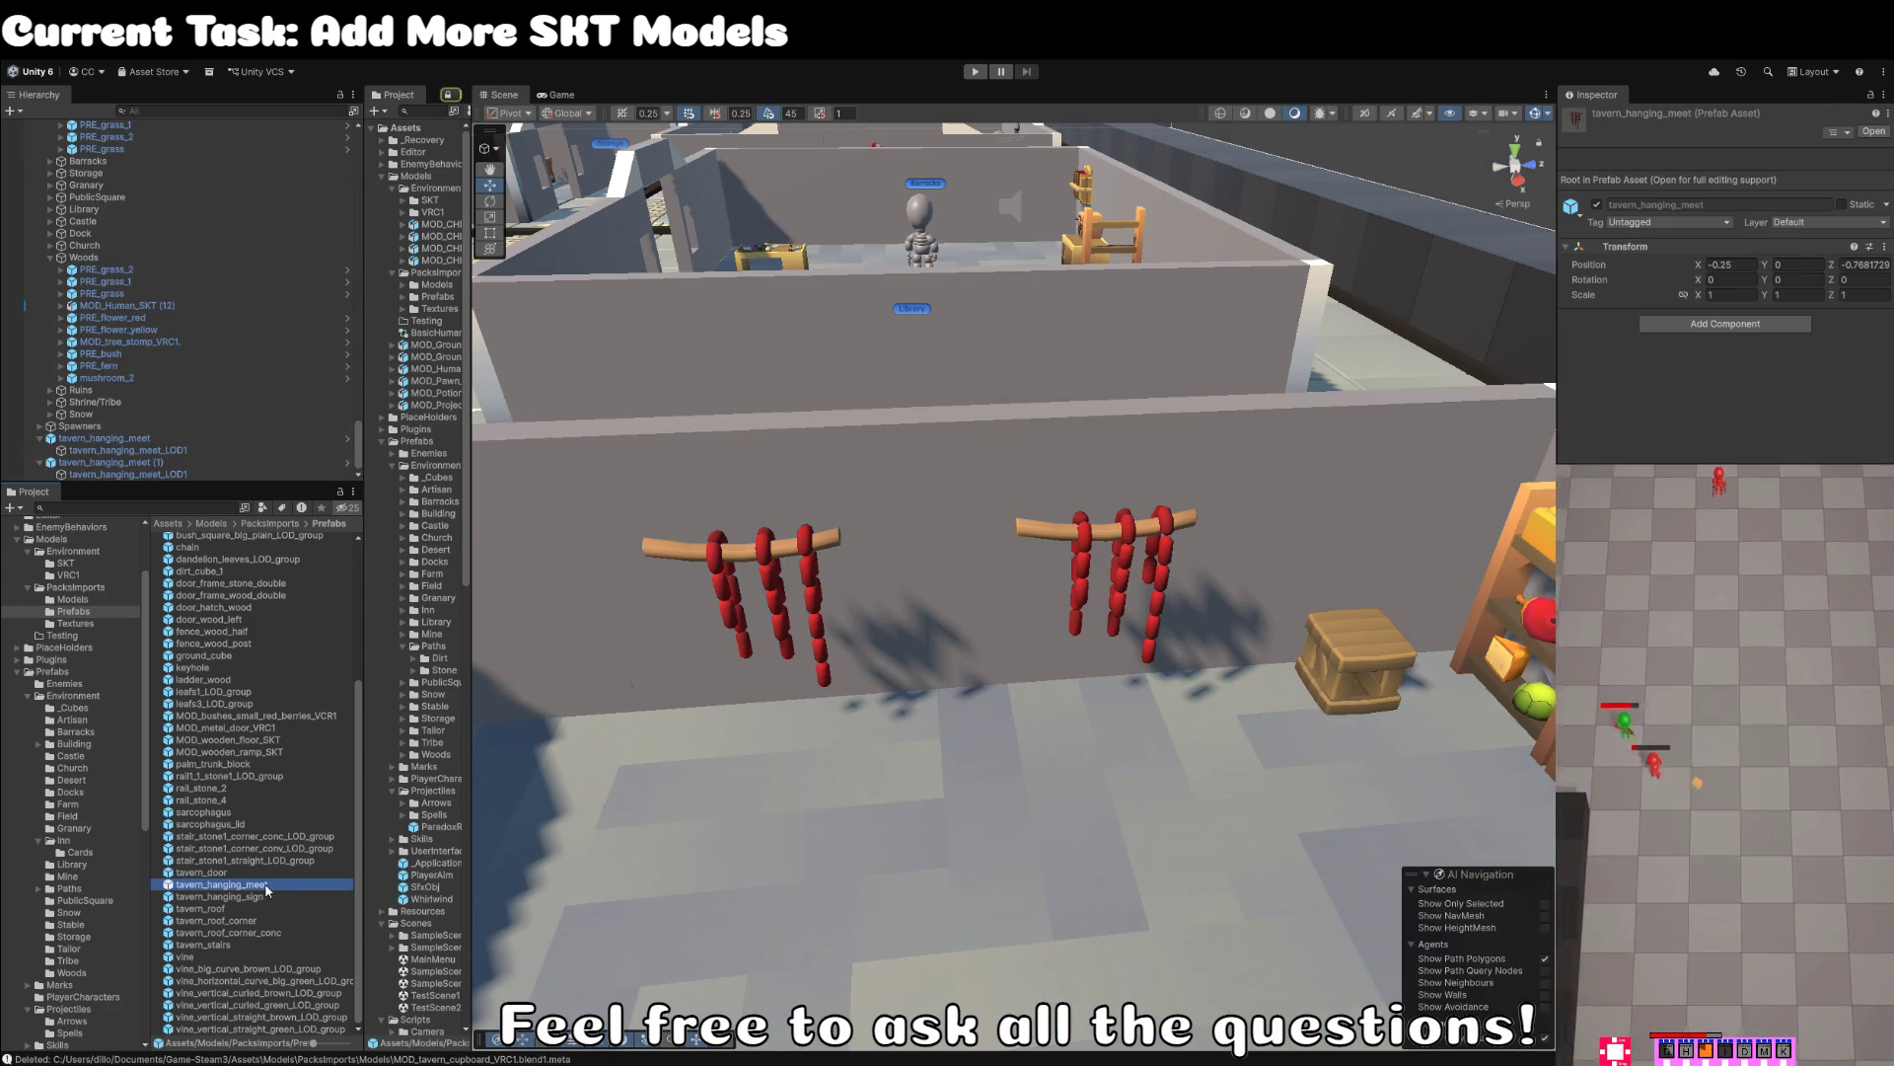
key("ctrl+v")
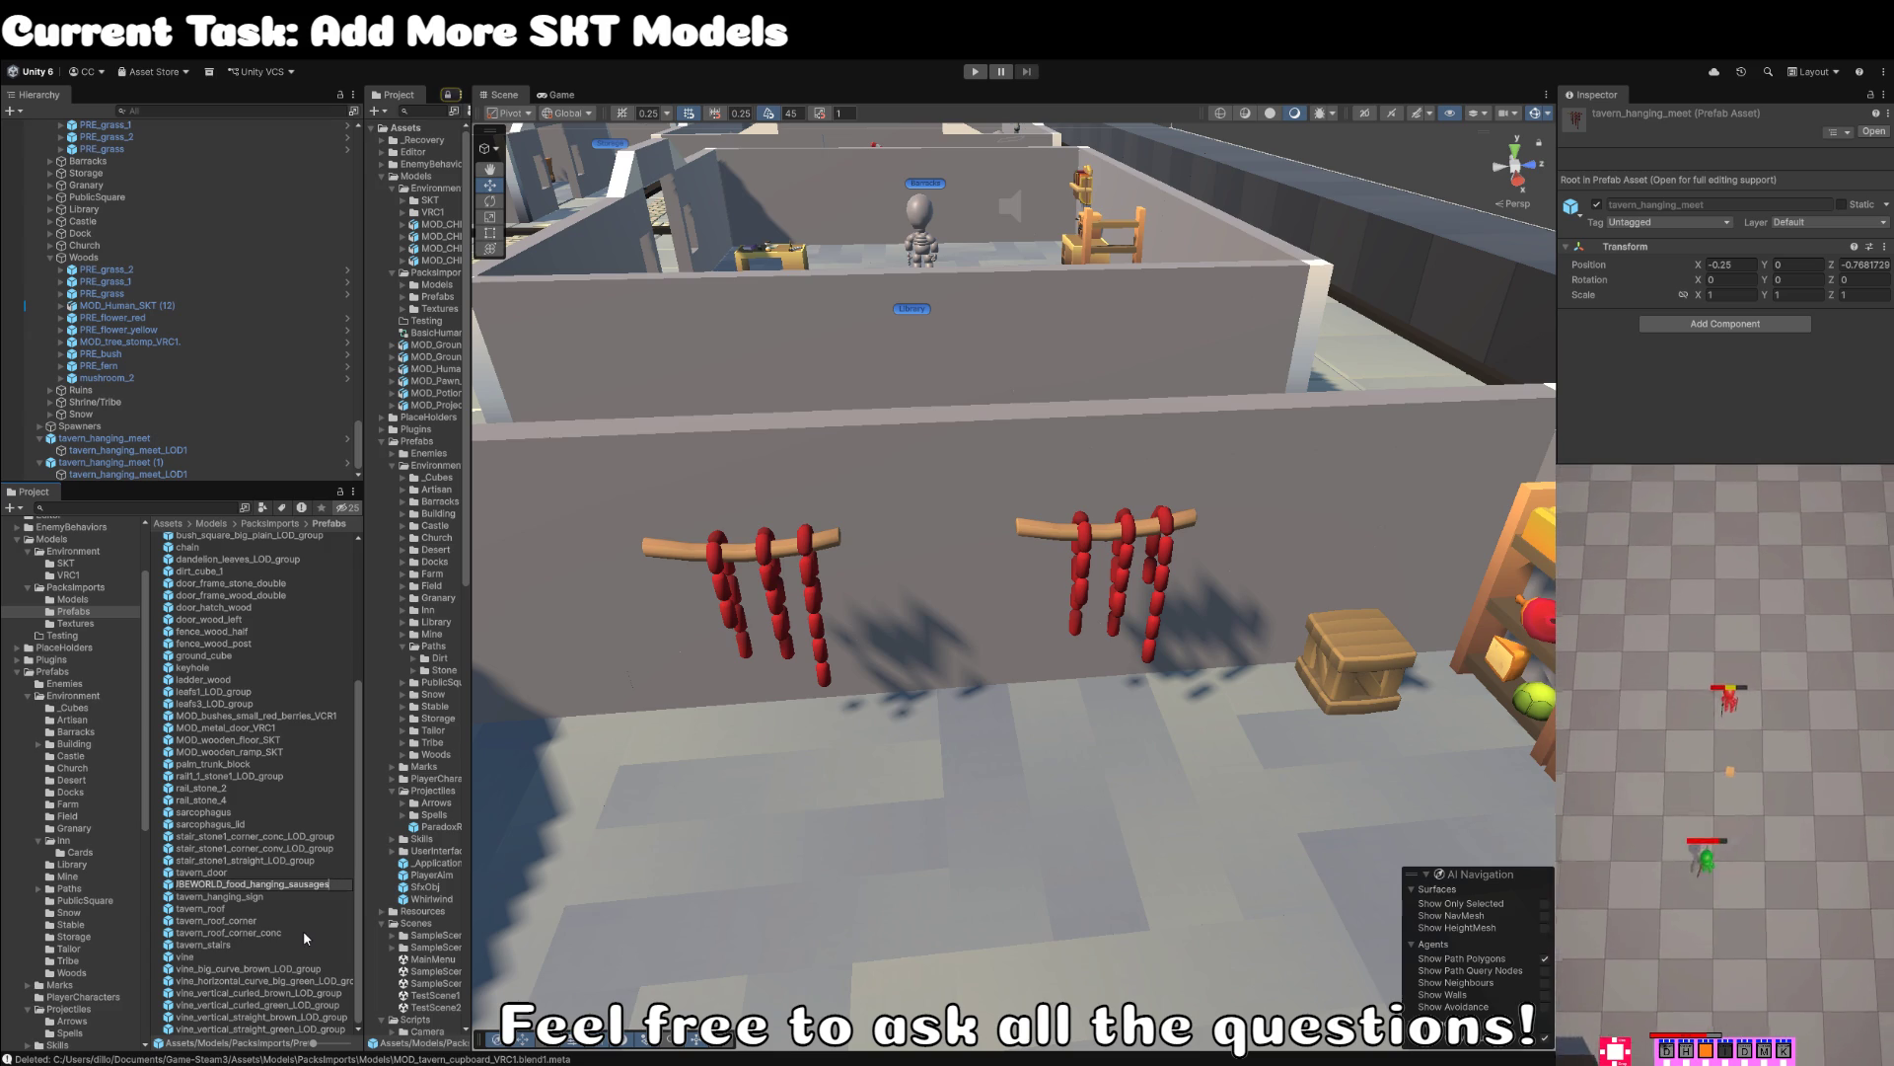
type("MOD_CU")
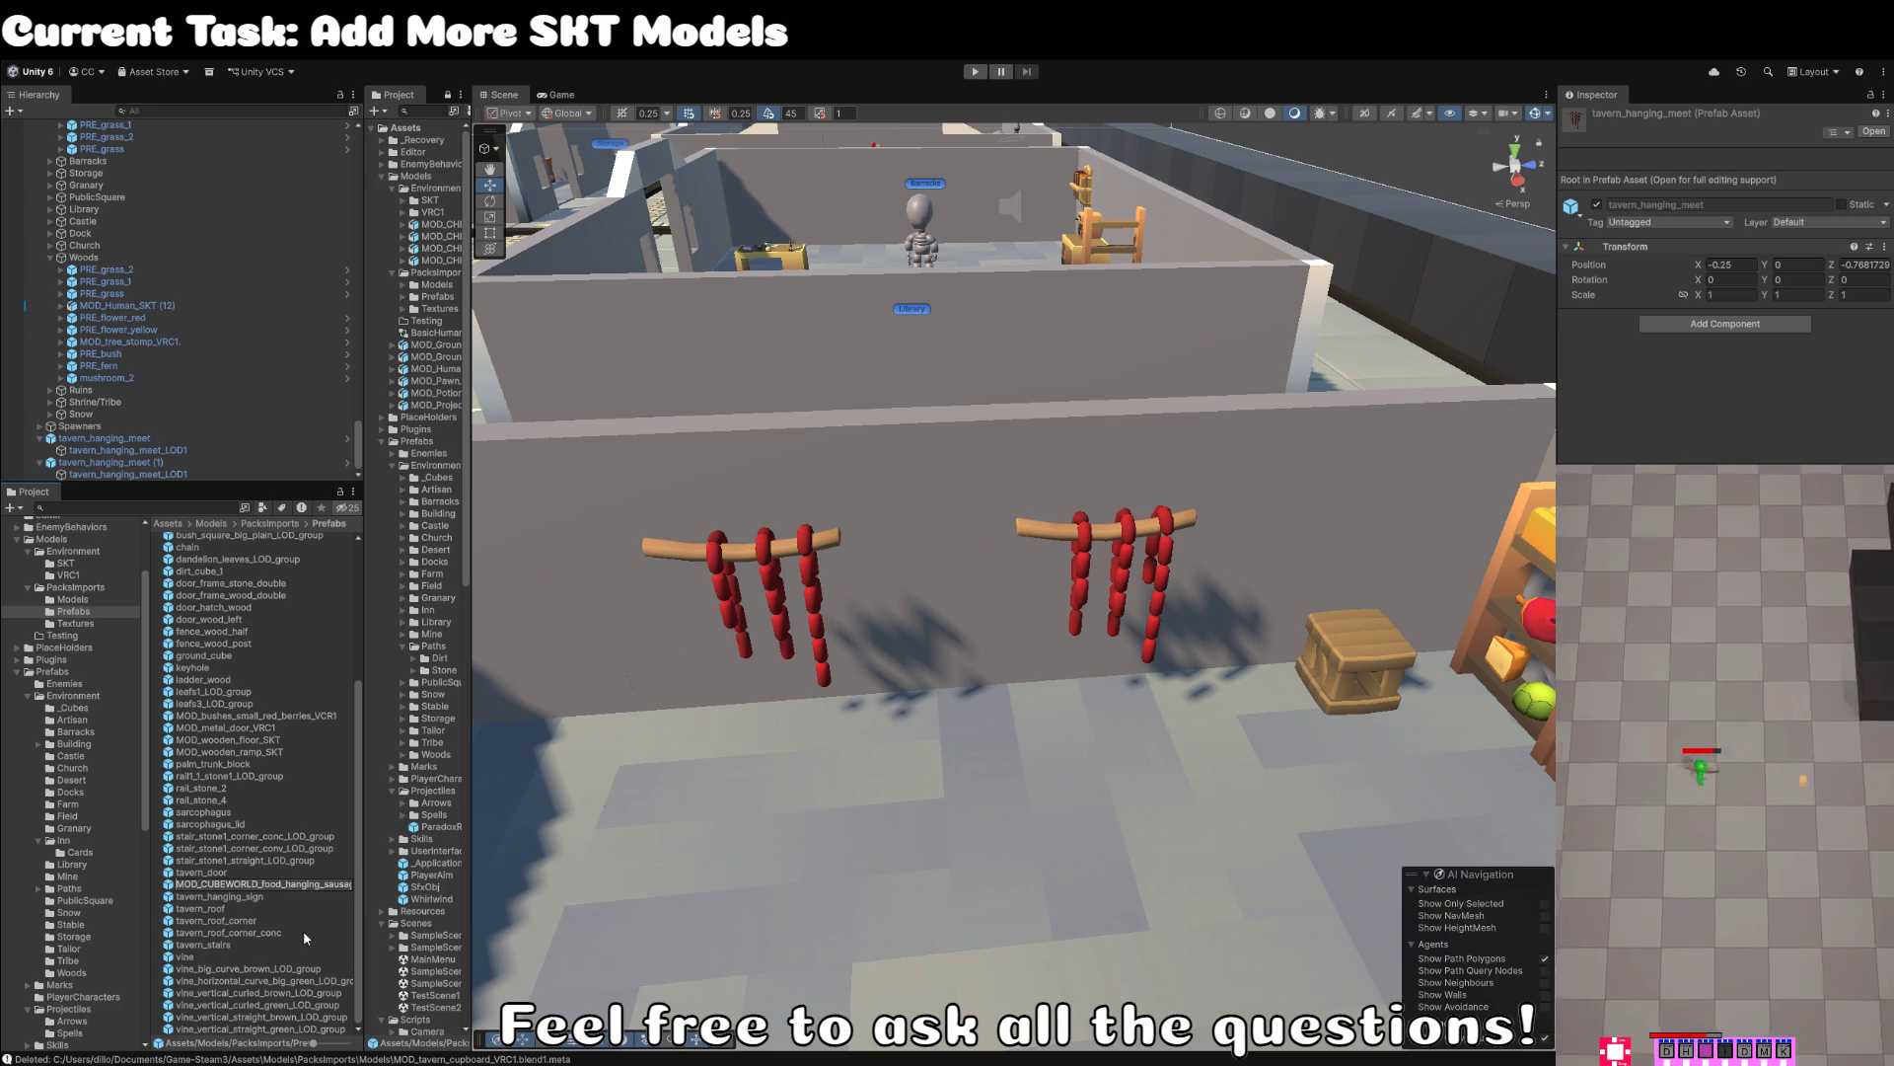
key("shift+Home")
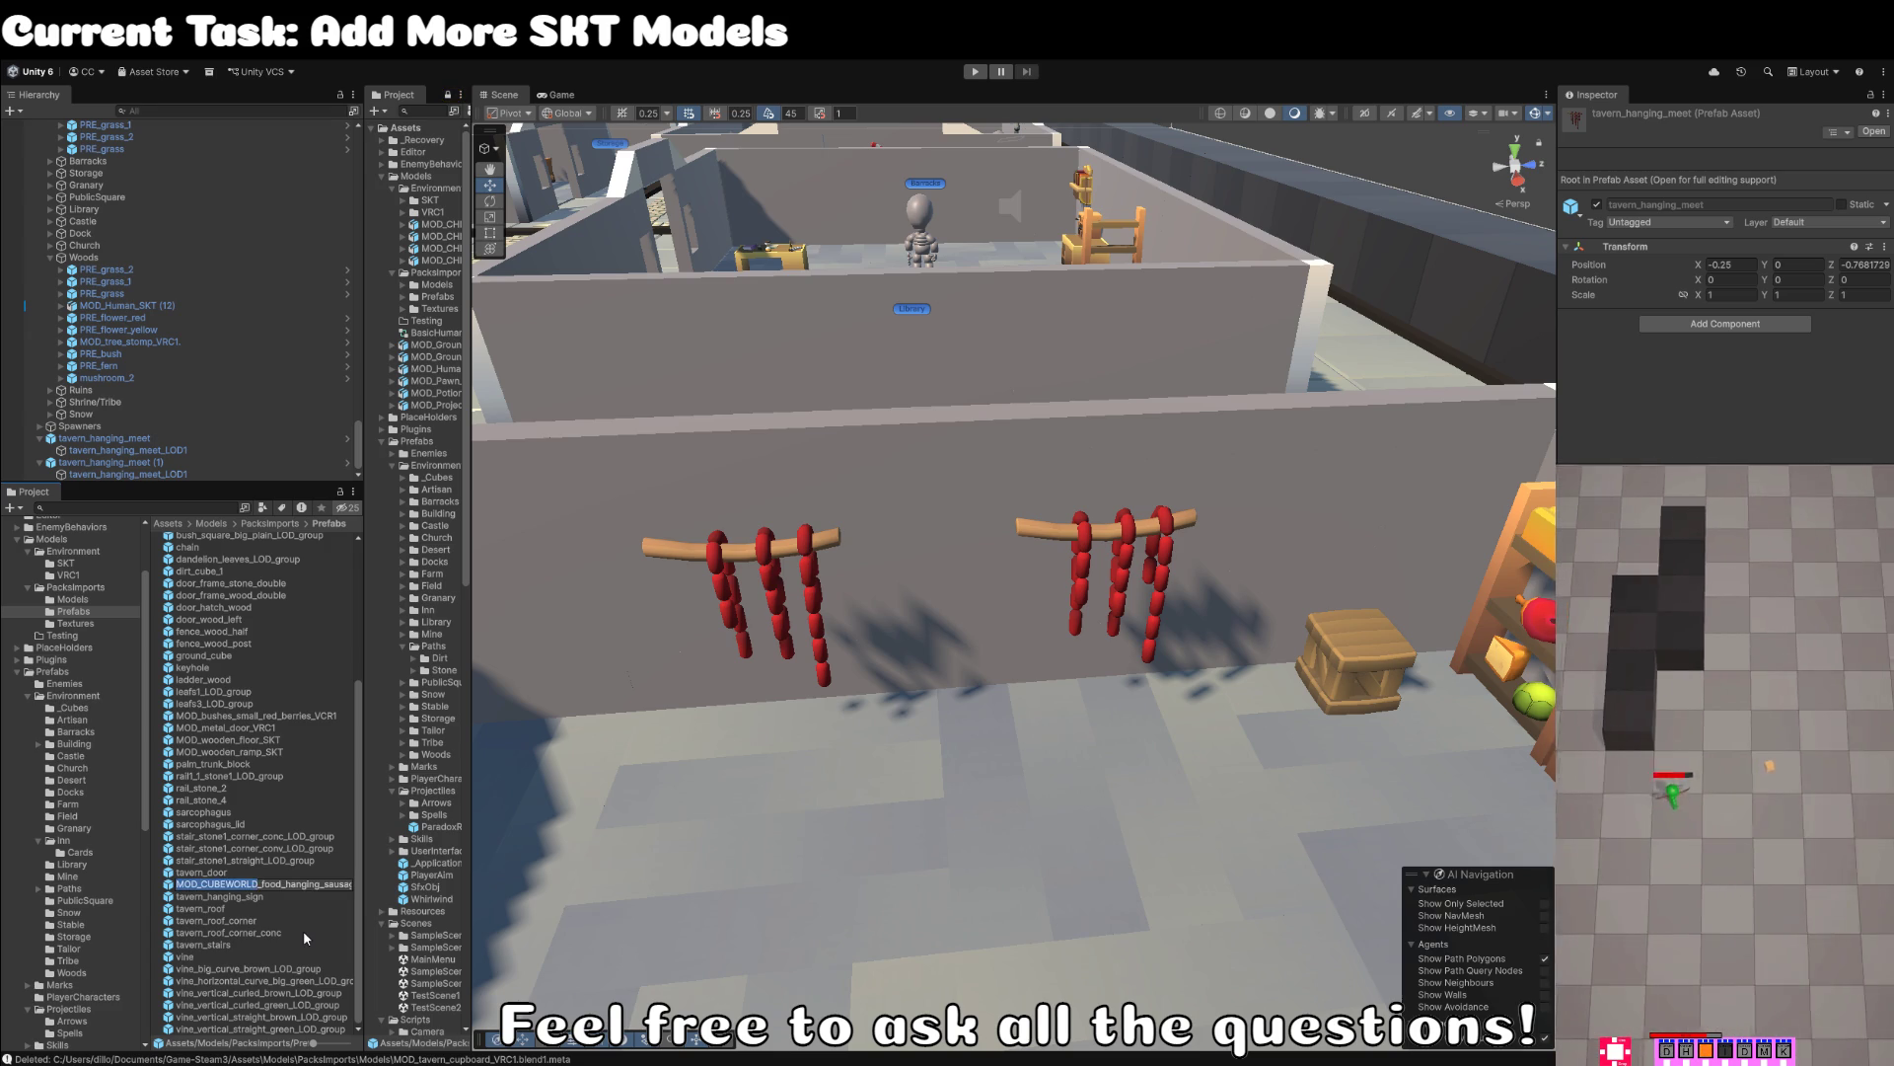
type("PRE")
key("Return")
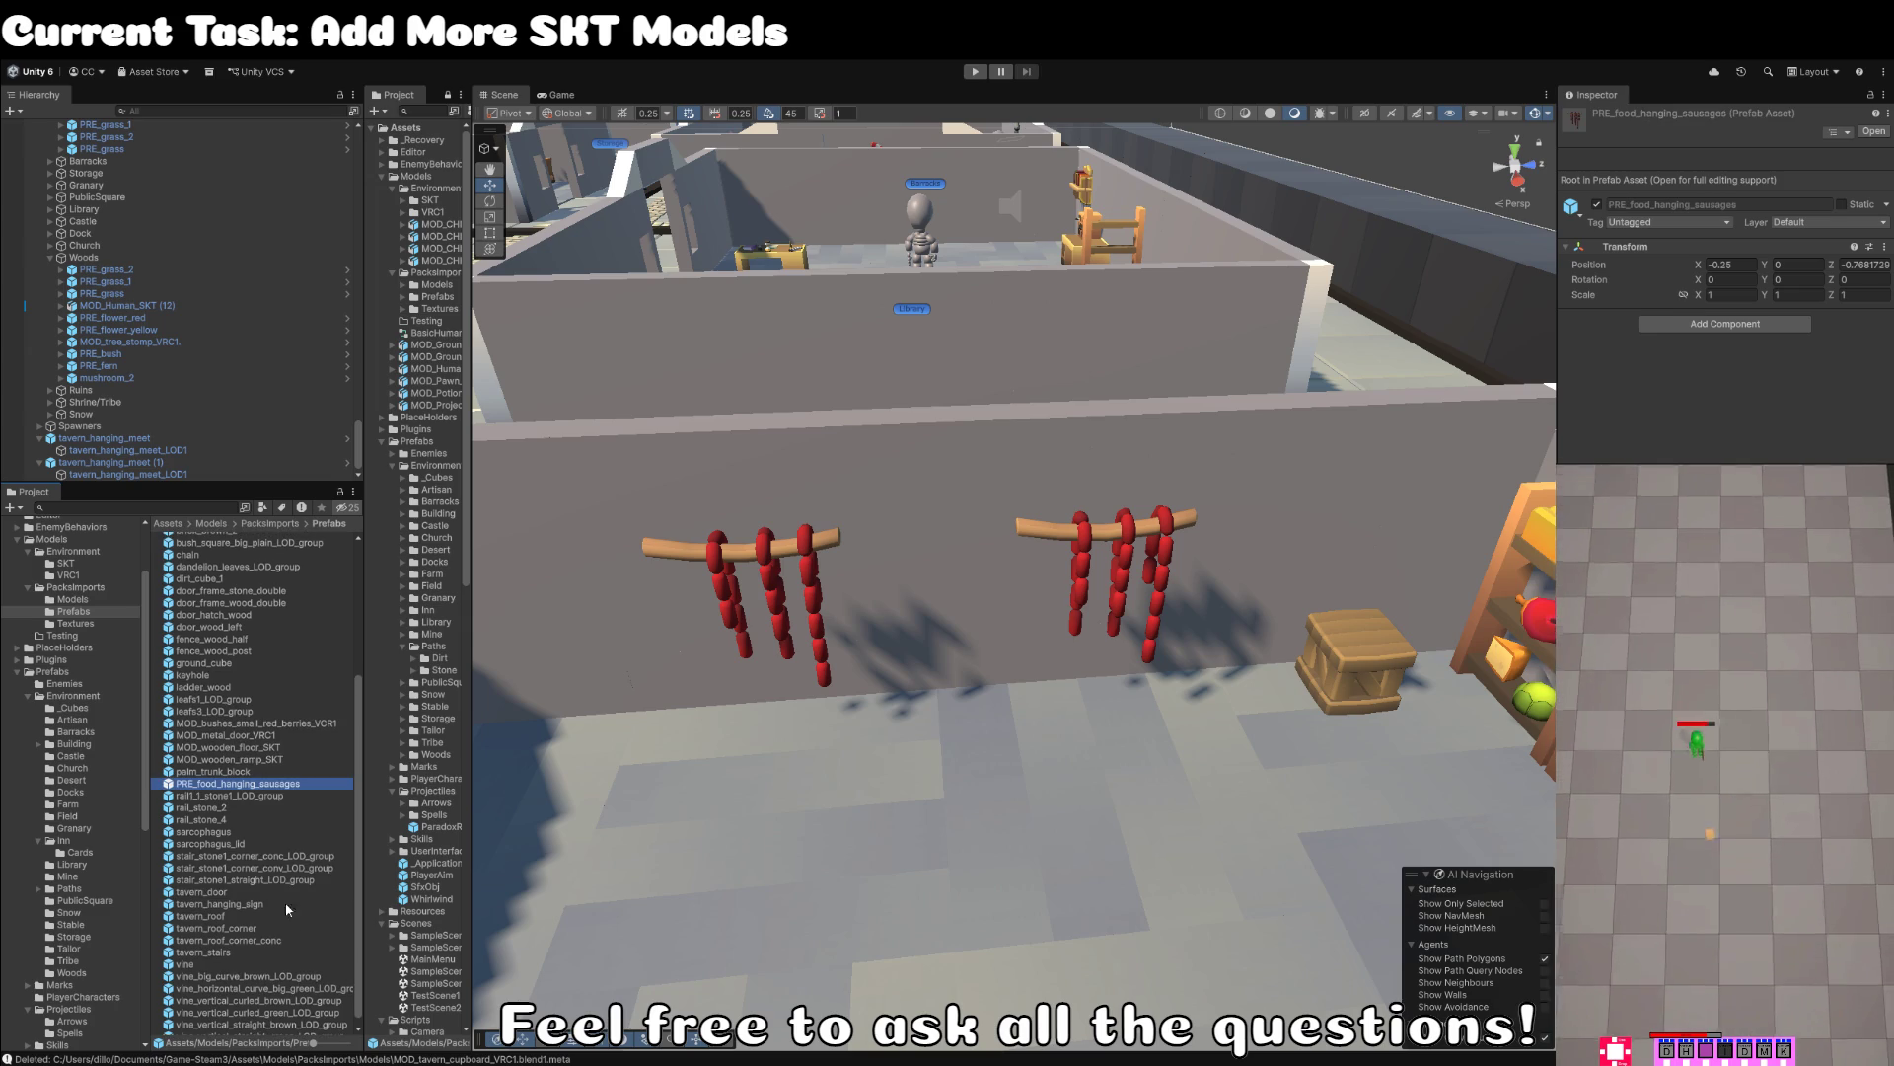
mouse_move(102, 795)
left_mouse_down()
mouse_move(96, 863)
mouse_move(94, 828)
left_mouse_up()
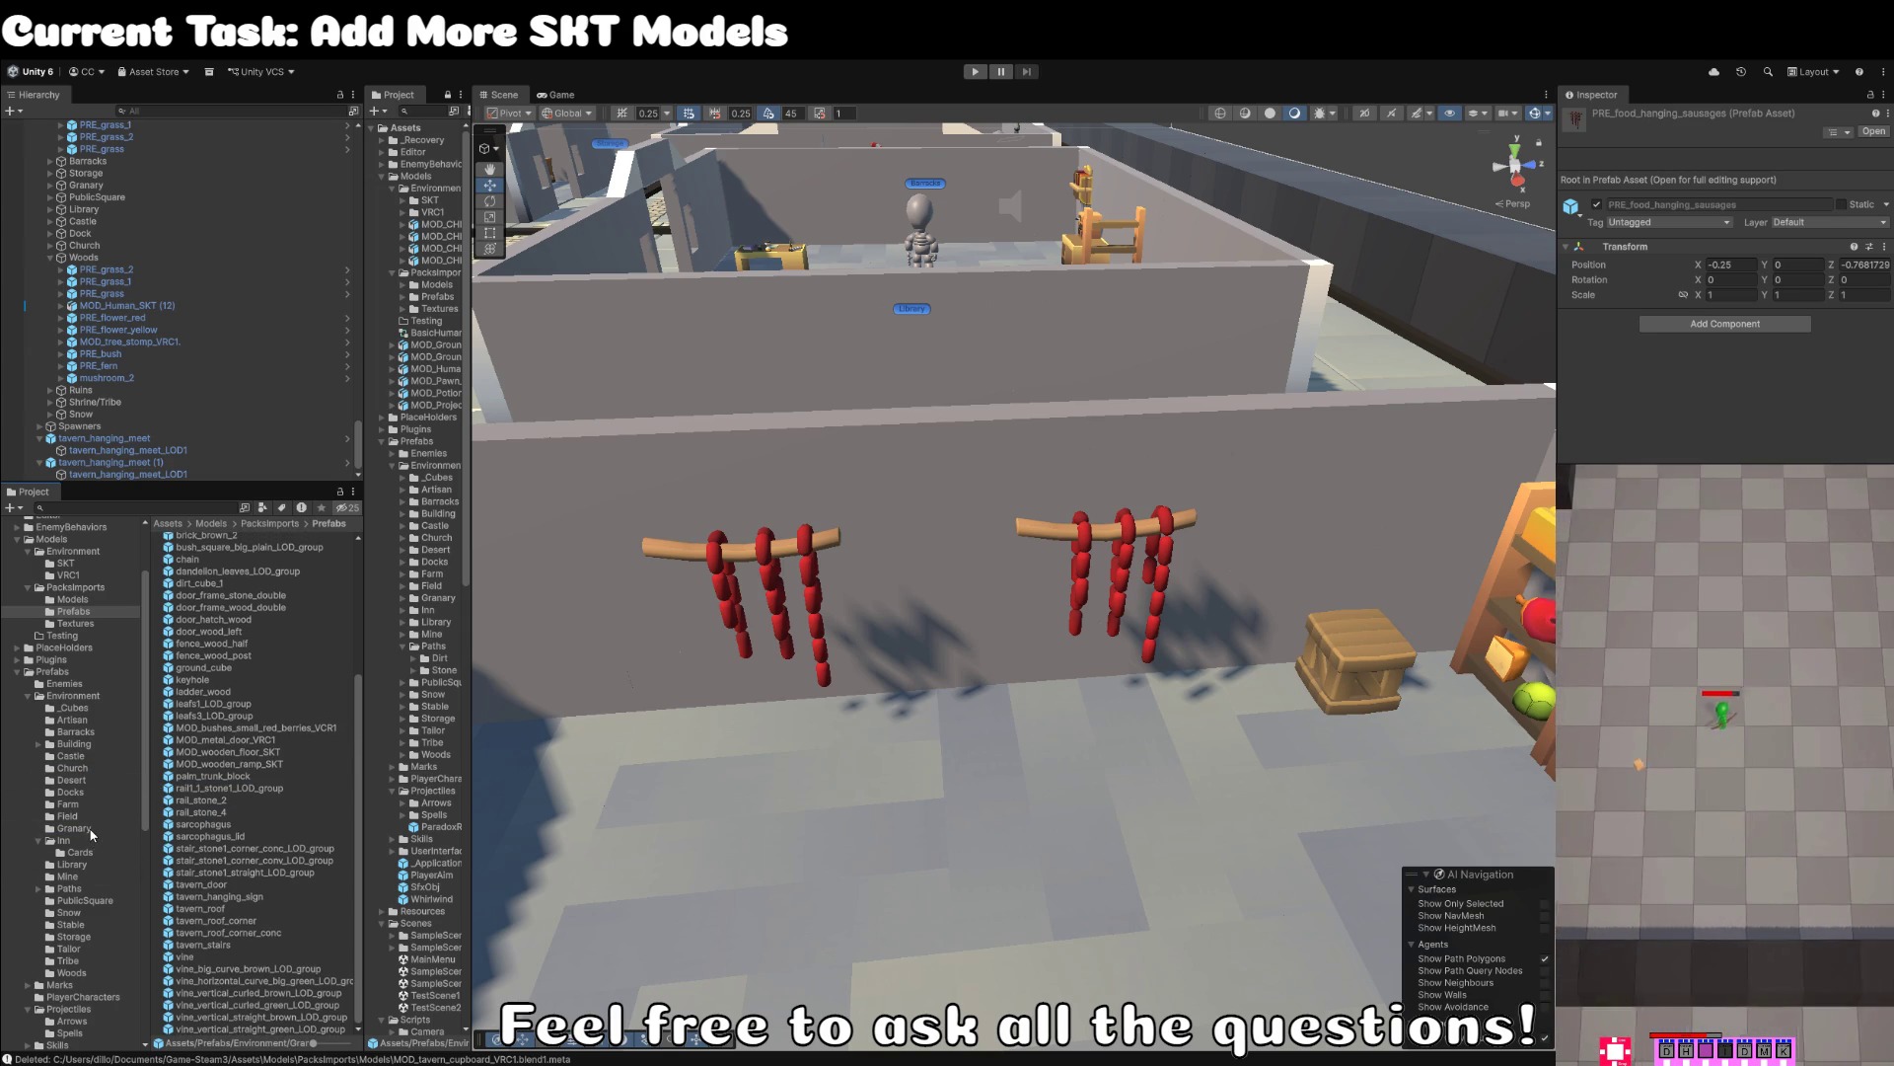
left_click(1085, 543)
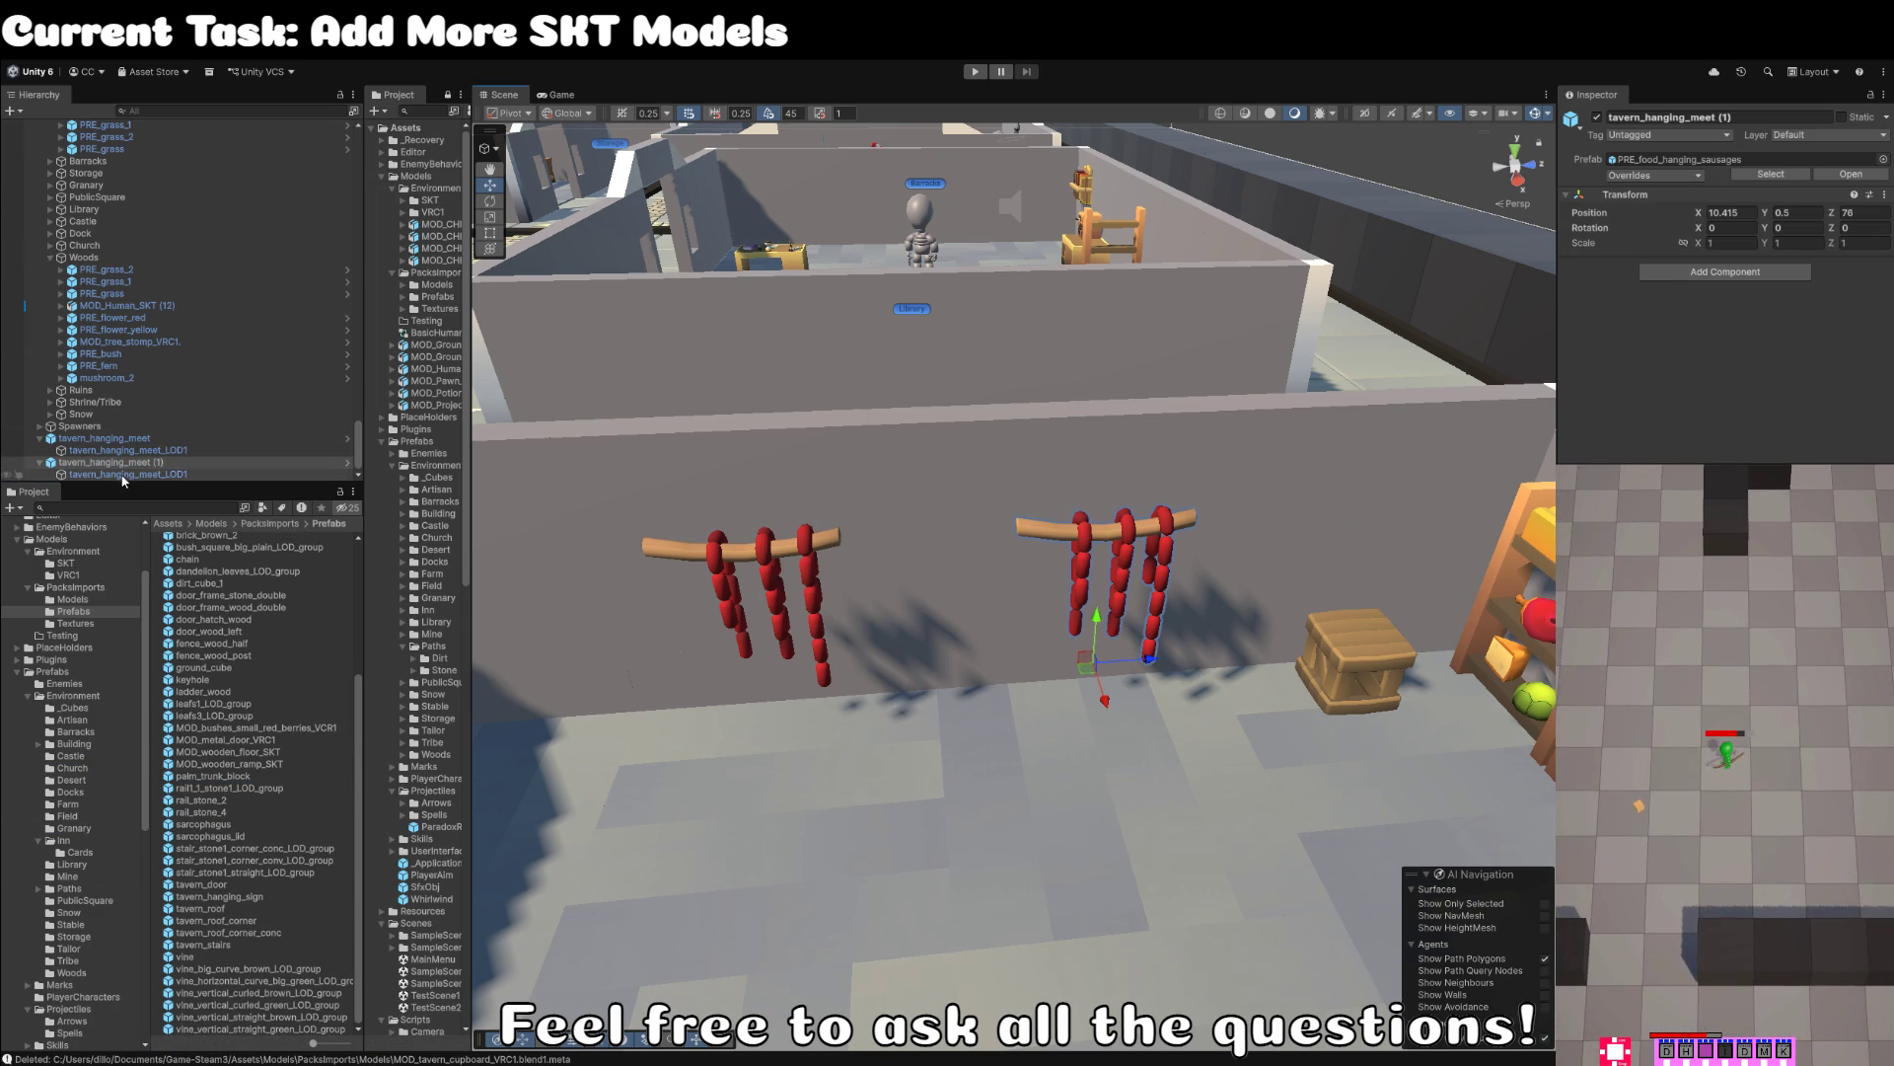
- Ping the mesh model of tavern_hanging_meet (1)'s LOD1 child in PacksImports/Models
left_click(188, 466)
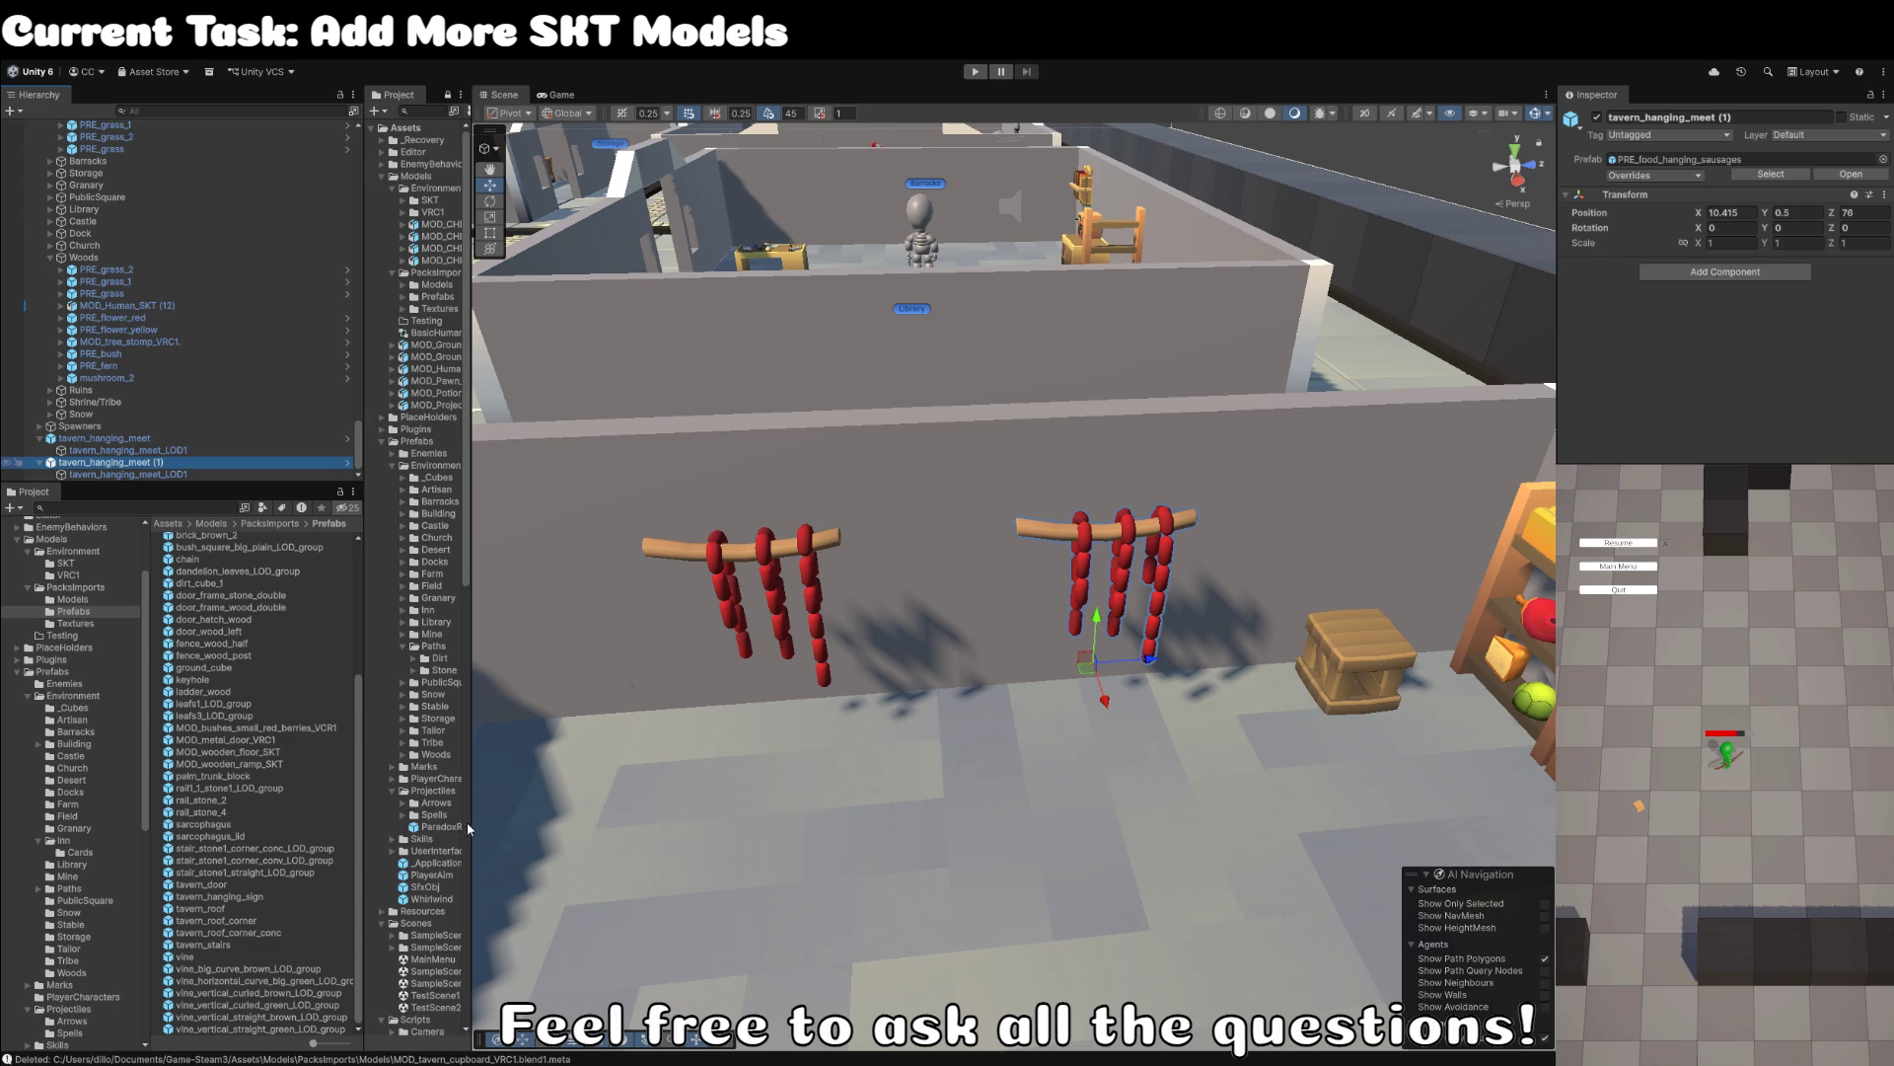
left_click(223, 475)
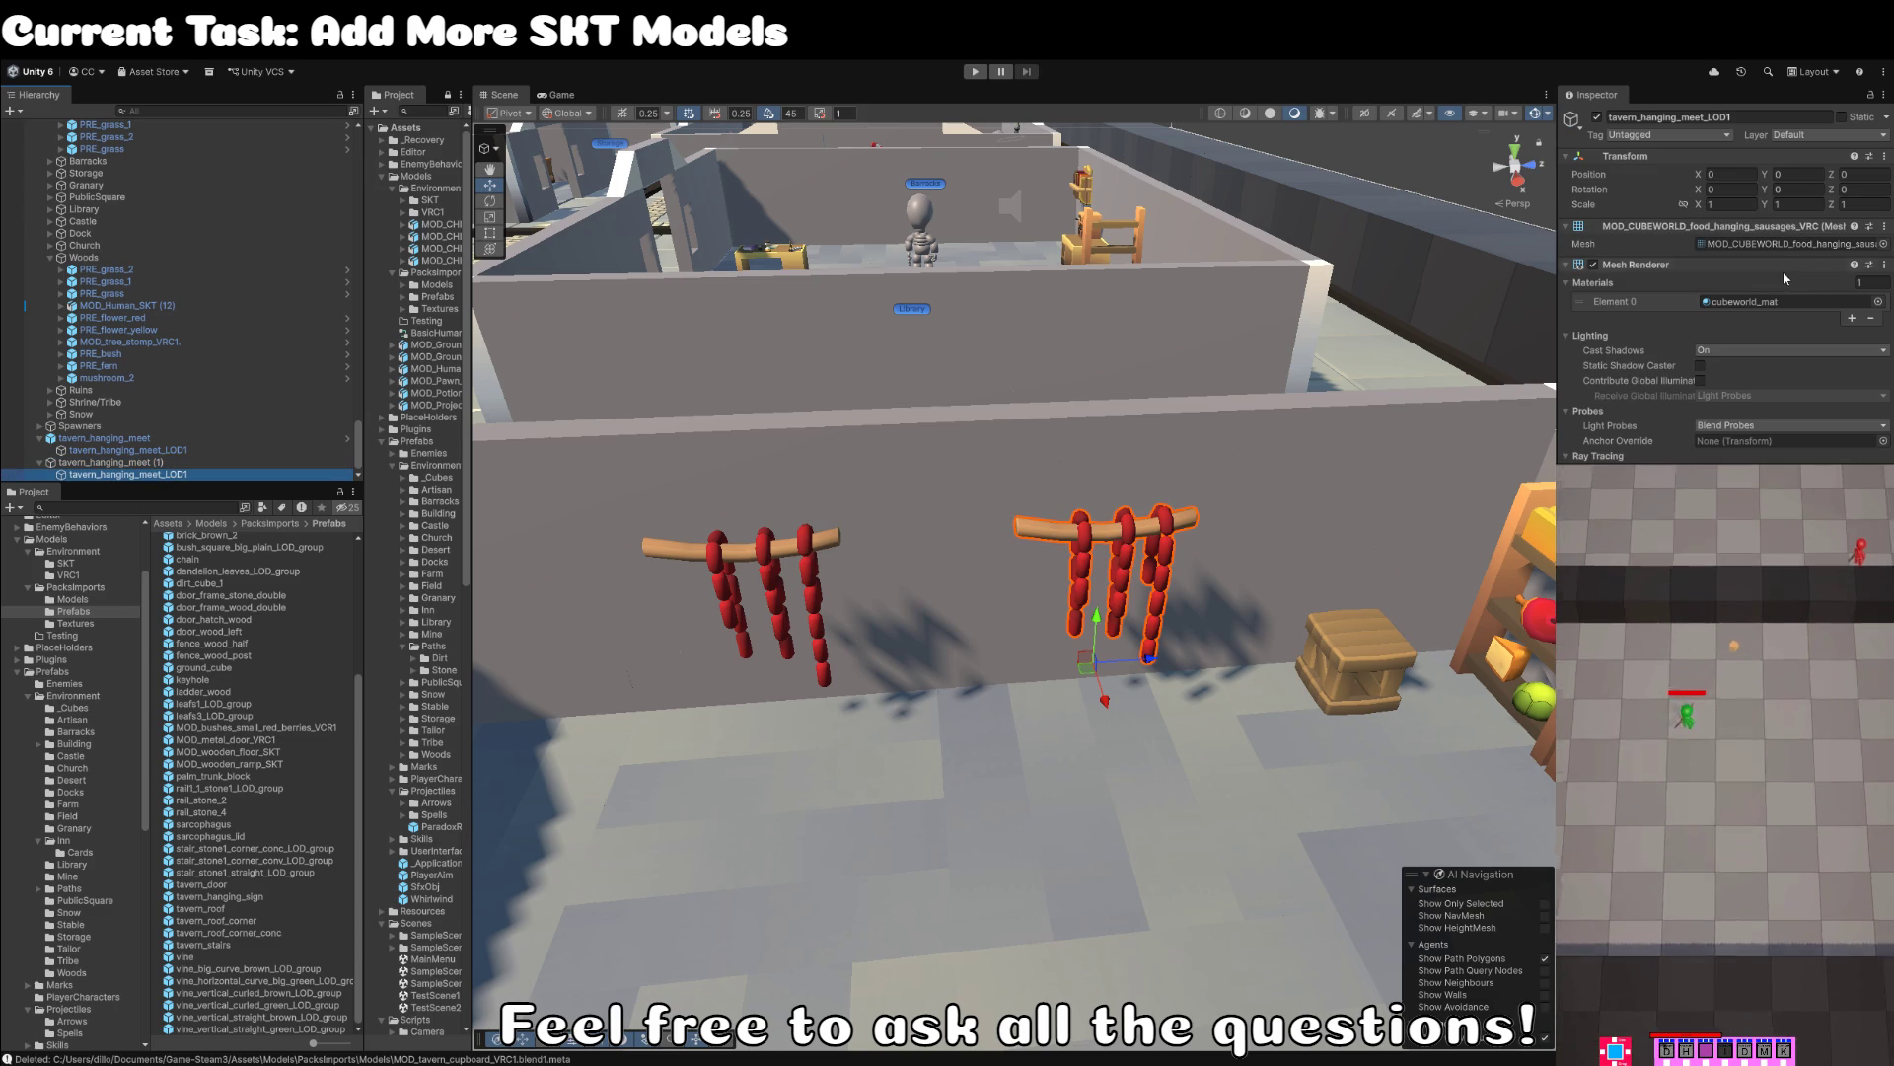
left_click(1855, 244)
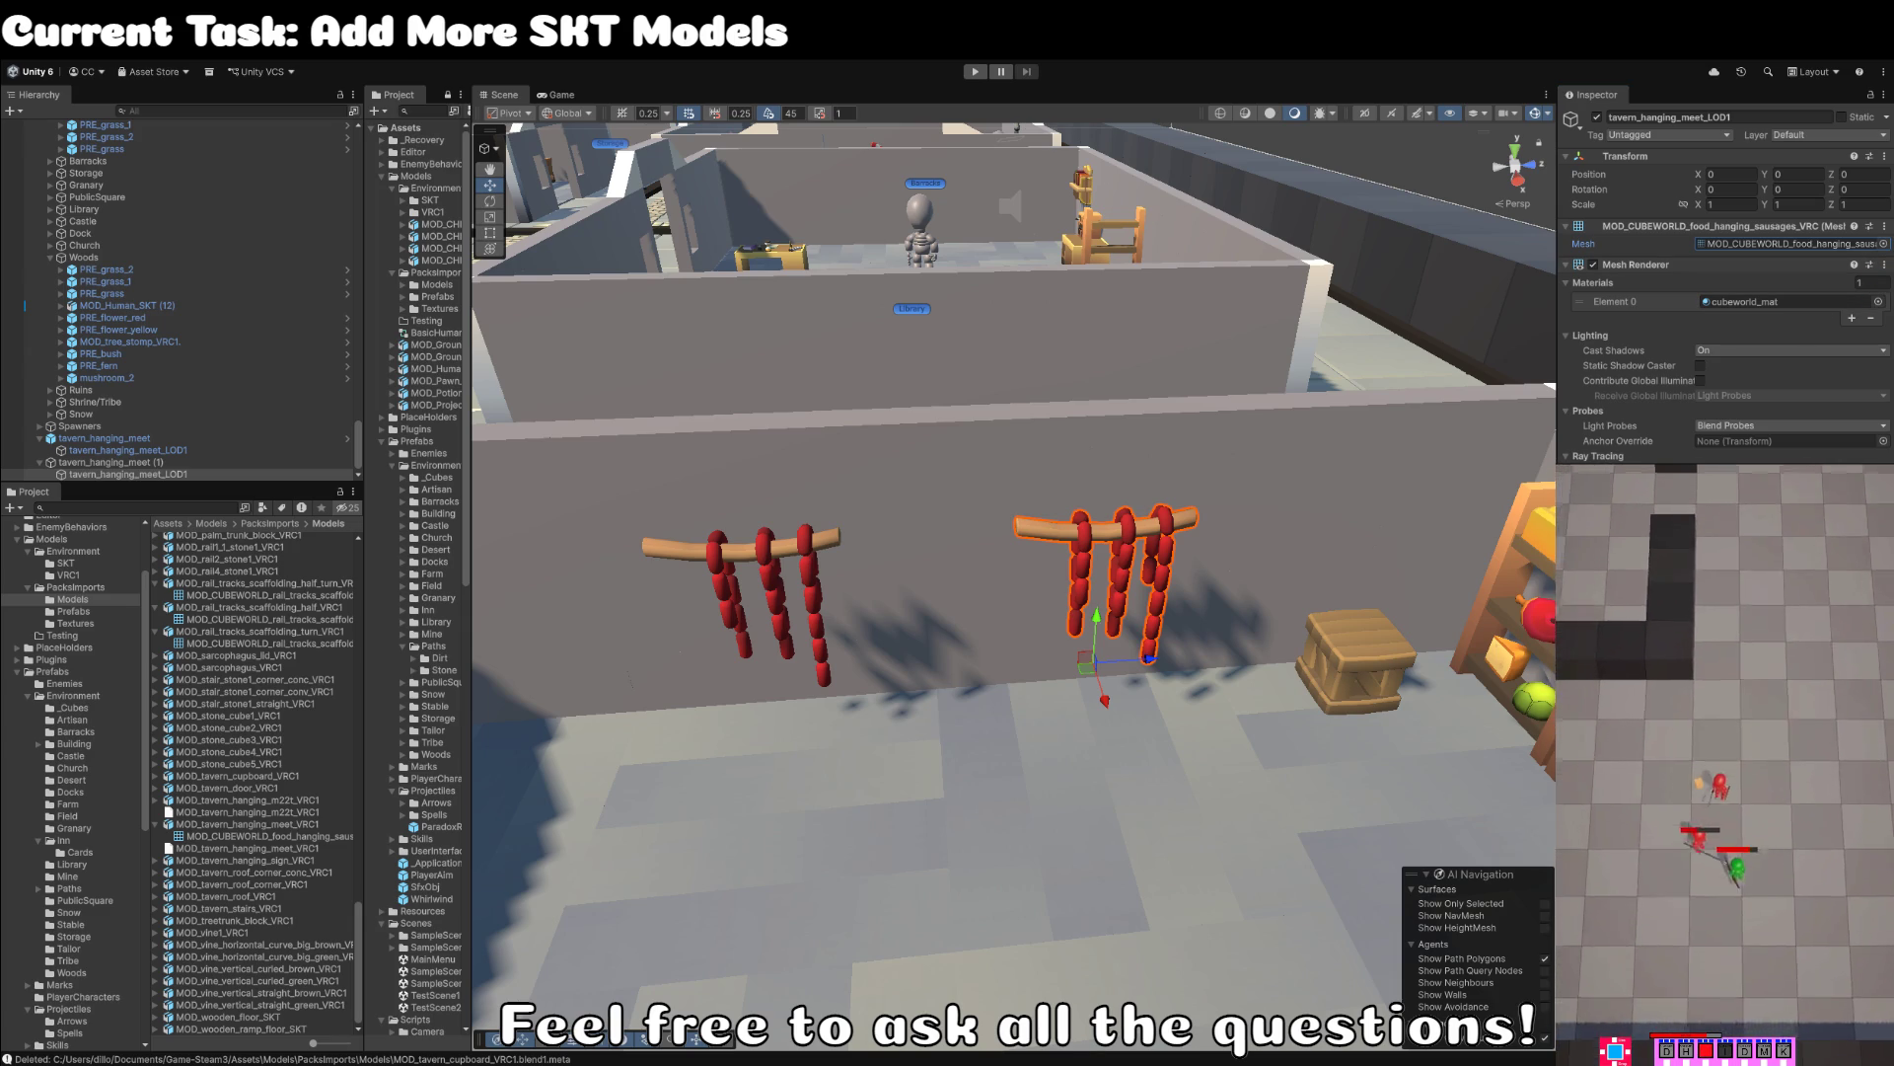
- Swap the second rack's mesh to the hanging ham and line ham and sausages up end to end
left_click_drag(868, 559, 811, 535)
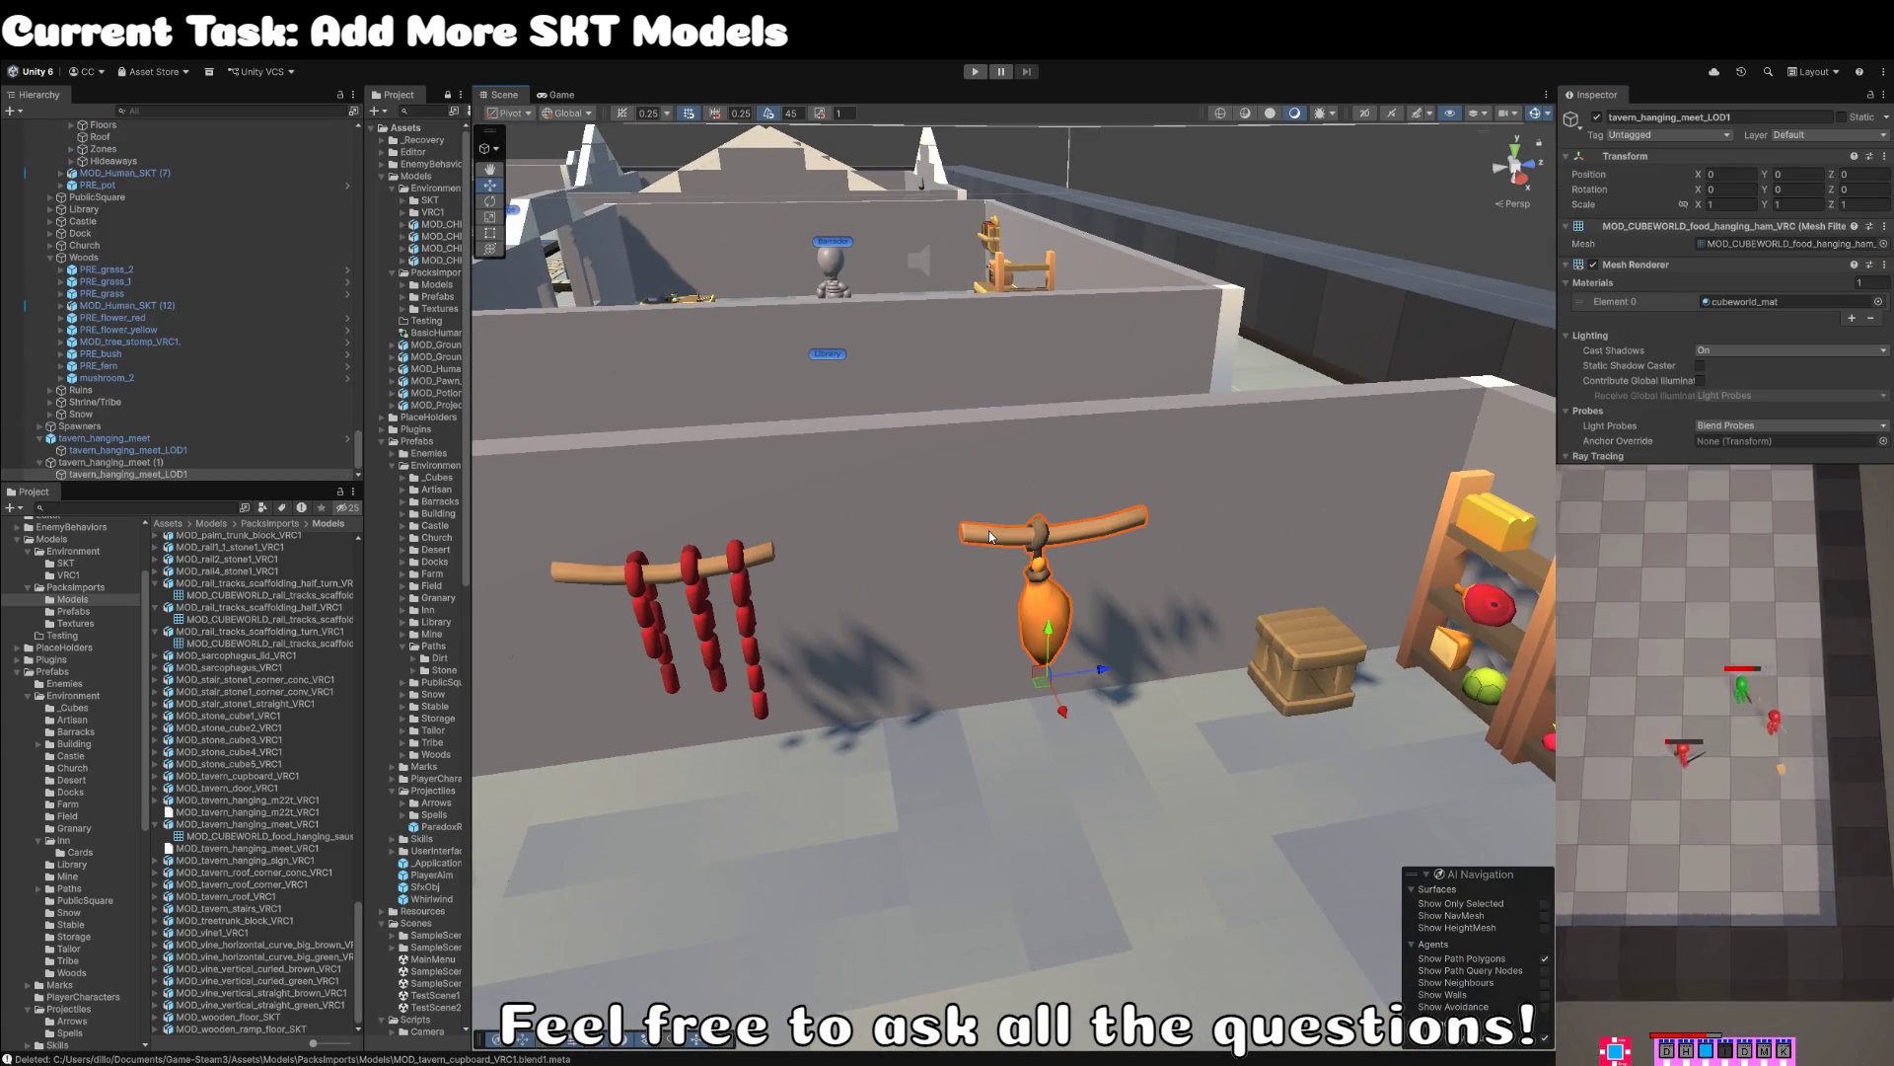
mouse_move(990, 536)
left_mouse_down()
mouse_move(1367, 669)
mouse_move(735, 606)
left_mouse_up()
key("f")
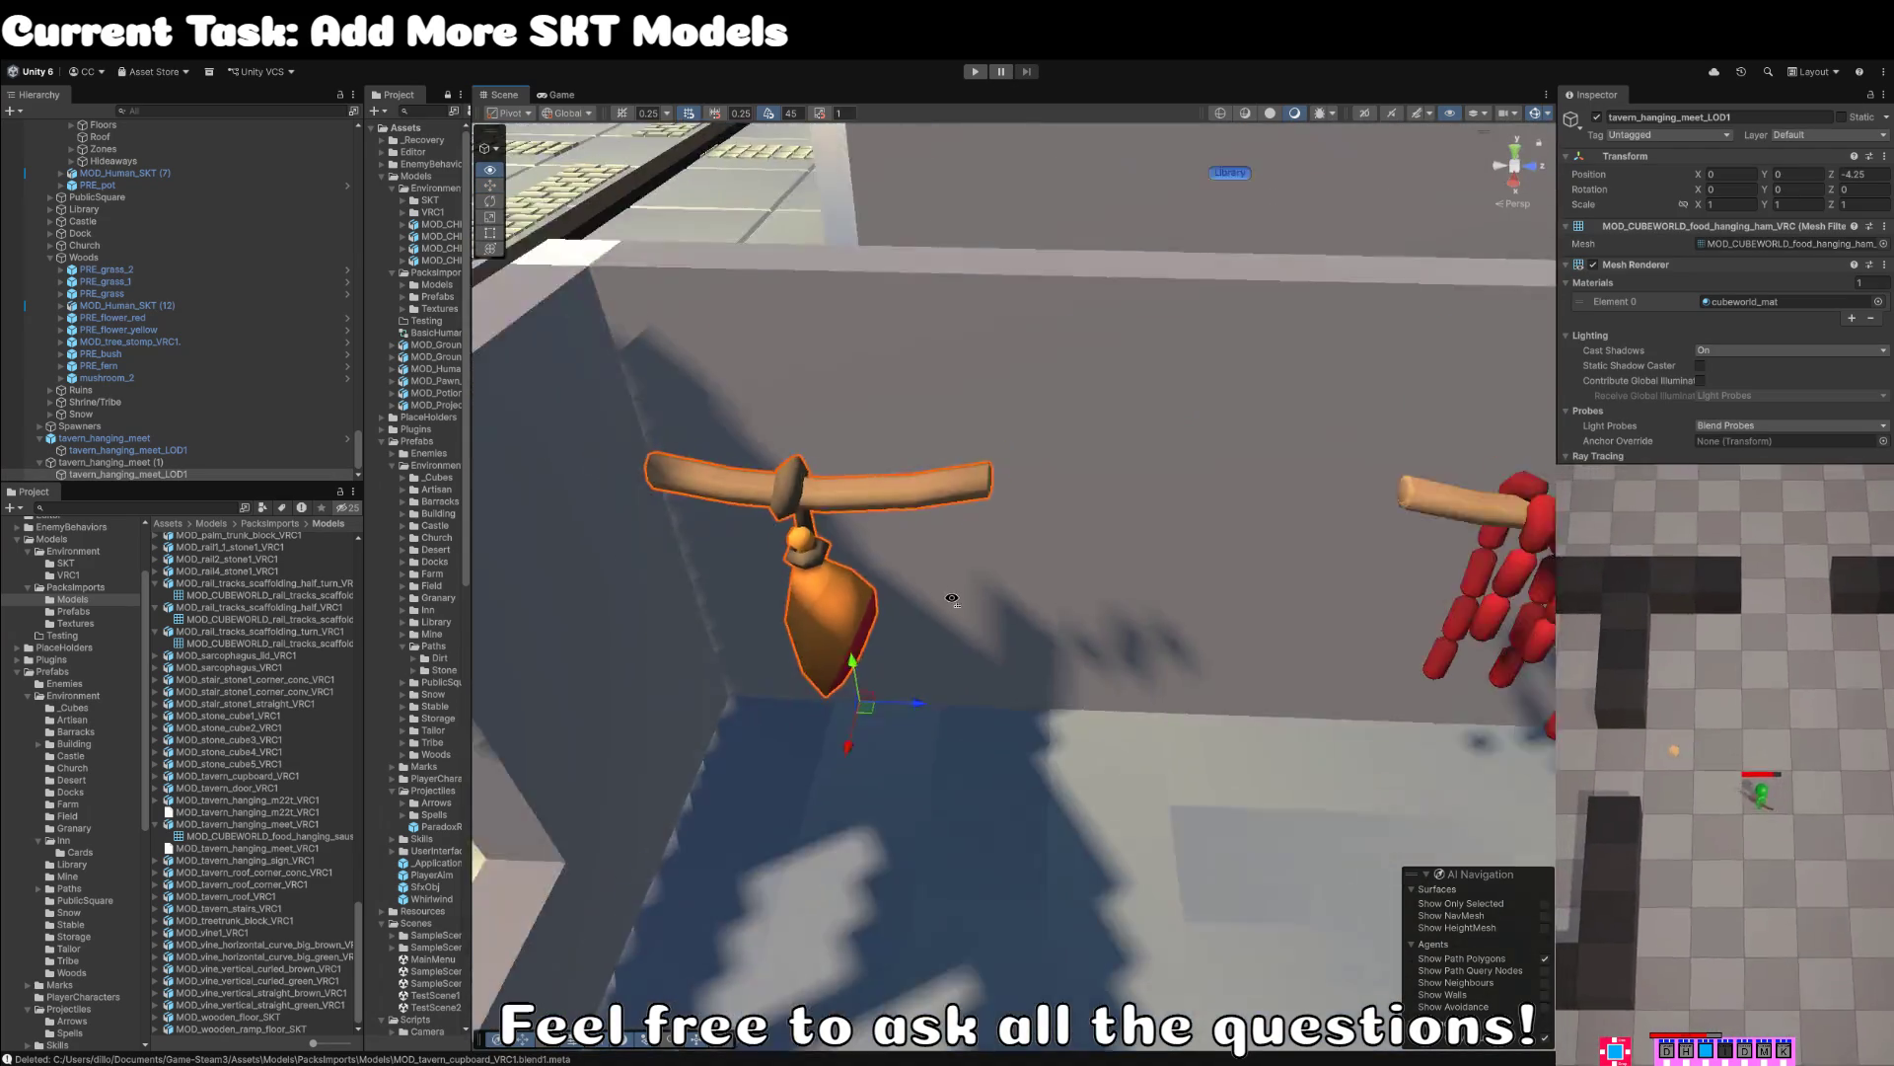
scroll(952, 599, "down", 5)
mouse_move(735, 681)
left_mouse_down()
mouse_move(744, 643)
mouse_move(785, 656)
left_mouse_up()
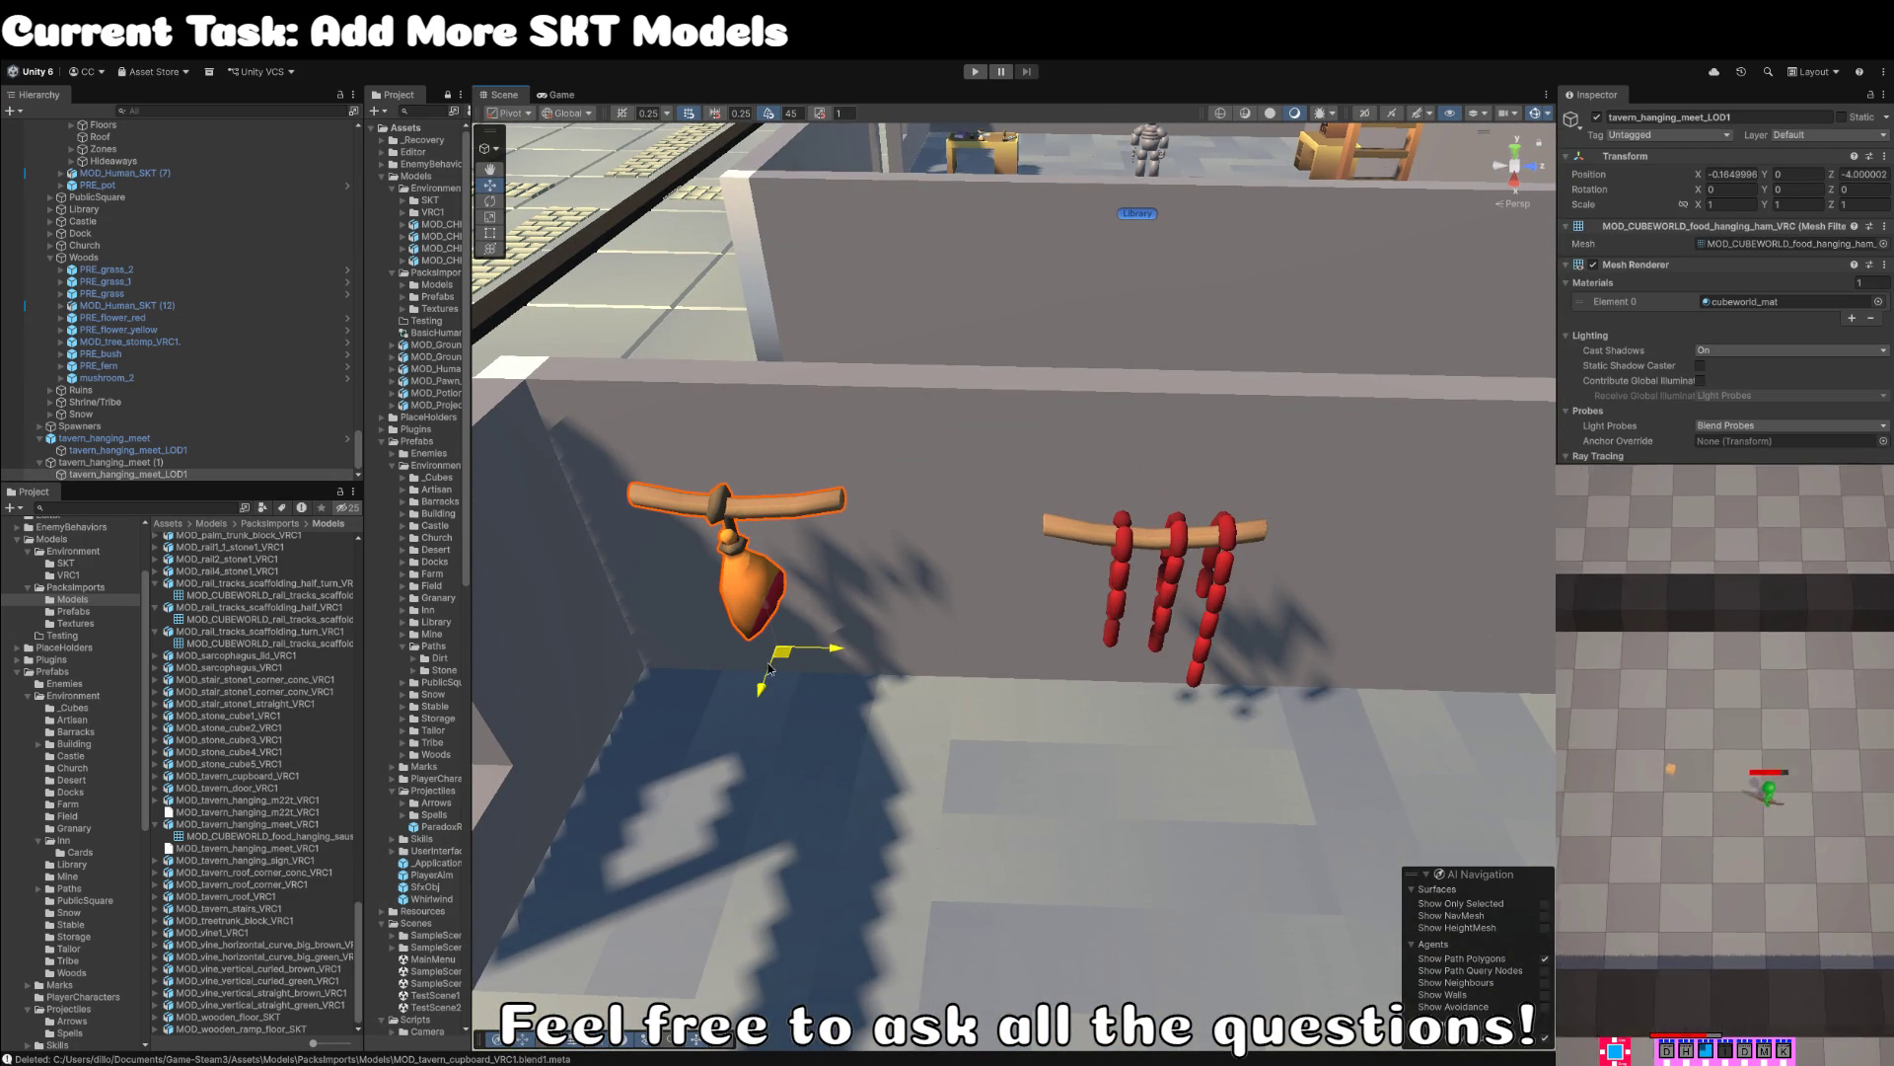
left_click(1086, 536)
mouse_move(1133, 696)
left_mouse_down()
mouse_move(906, 649)
mouse_move(946, 661)
left_mouse_up()
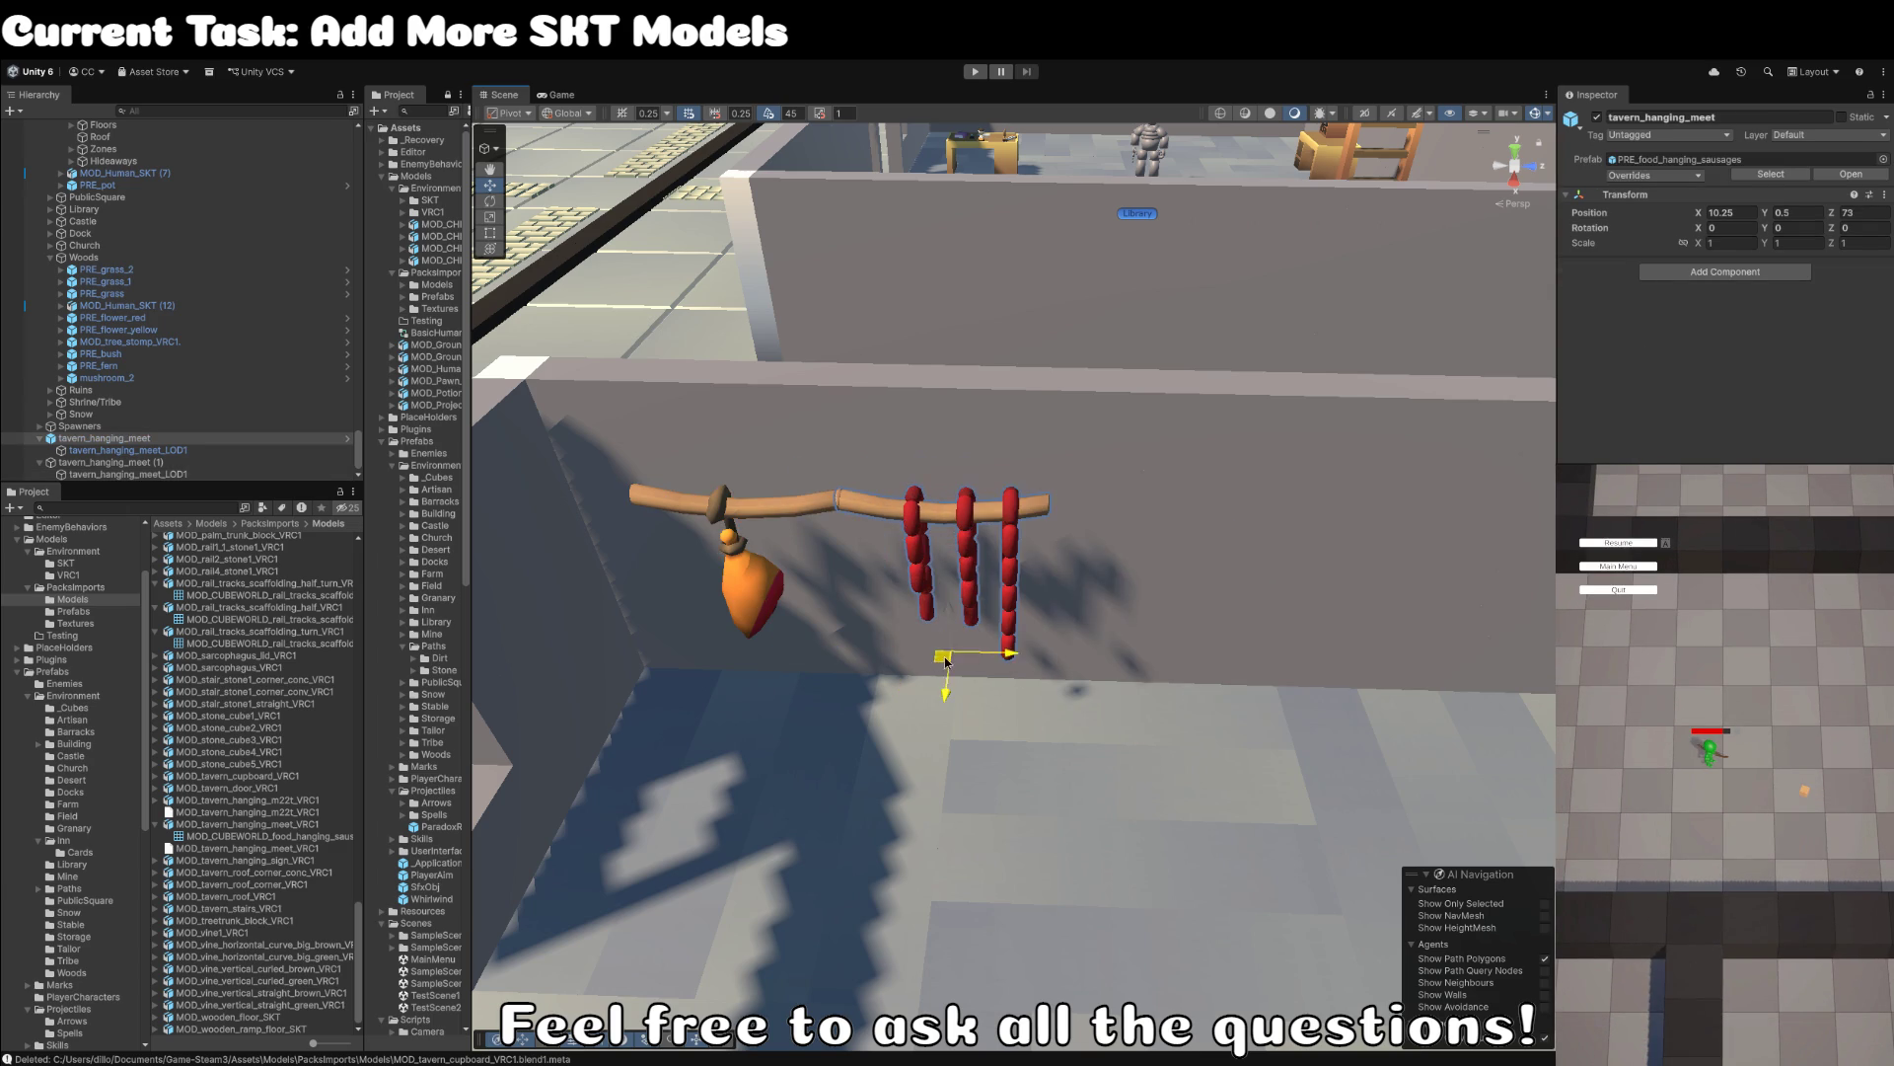
scroll(947, 671, "down", 5)
- Rename the ham rack PRE_food_hanging_ham and save it as a prefab in Granary
left_click(163, 463)
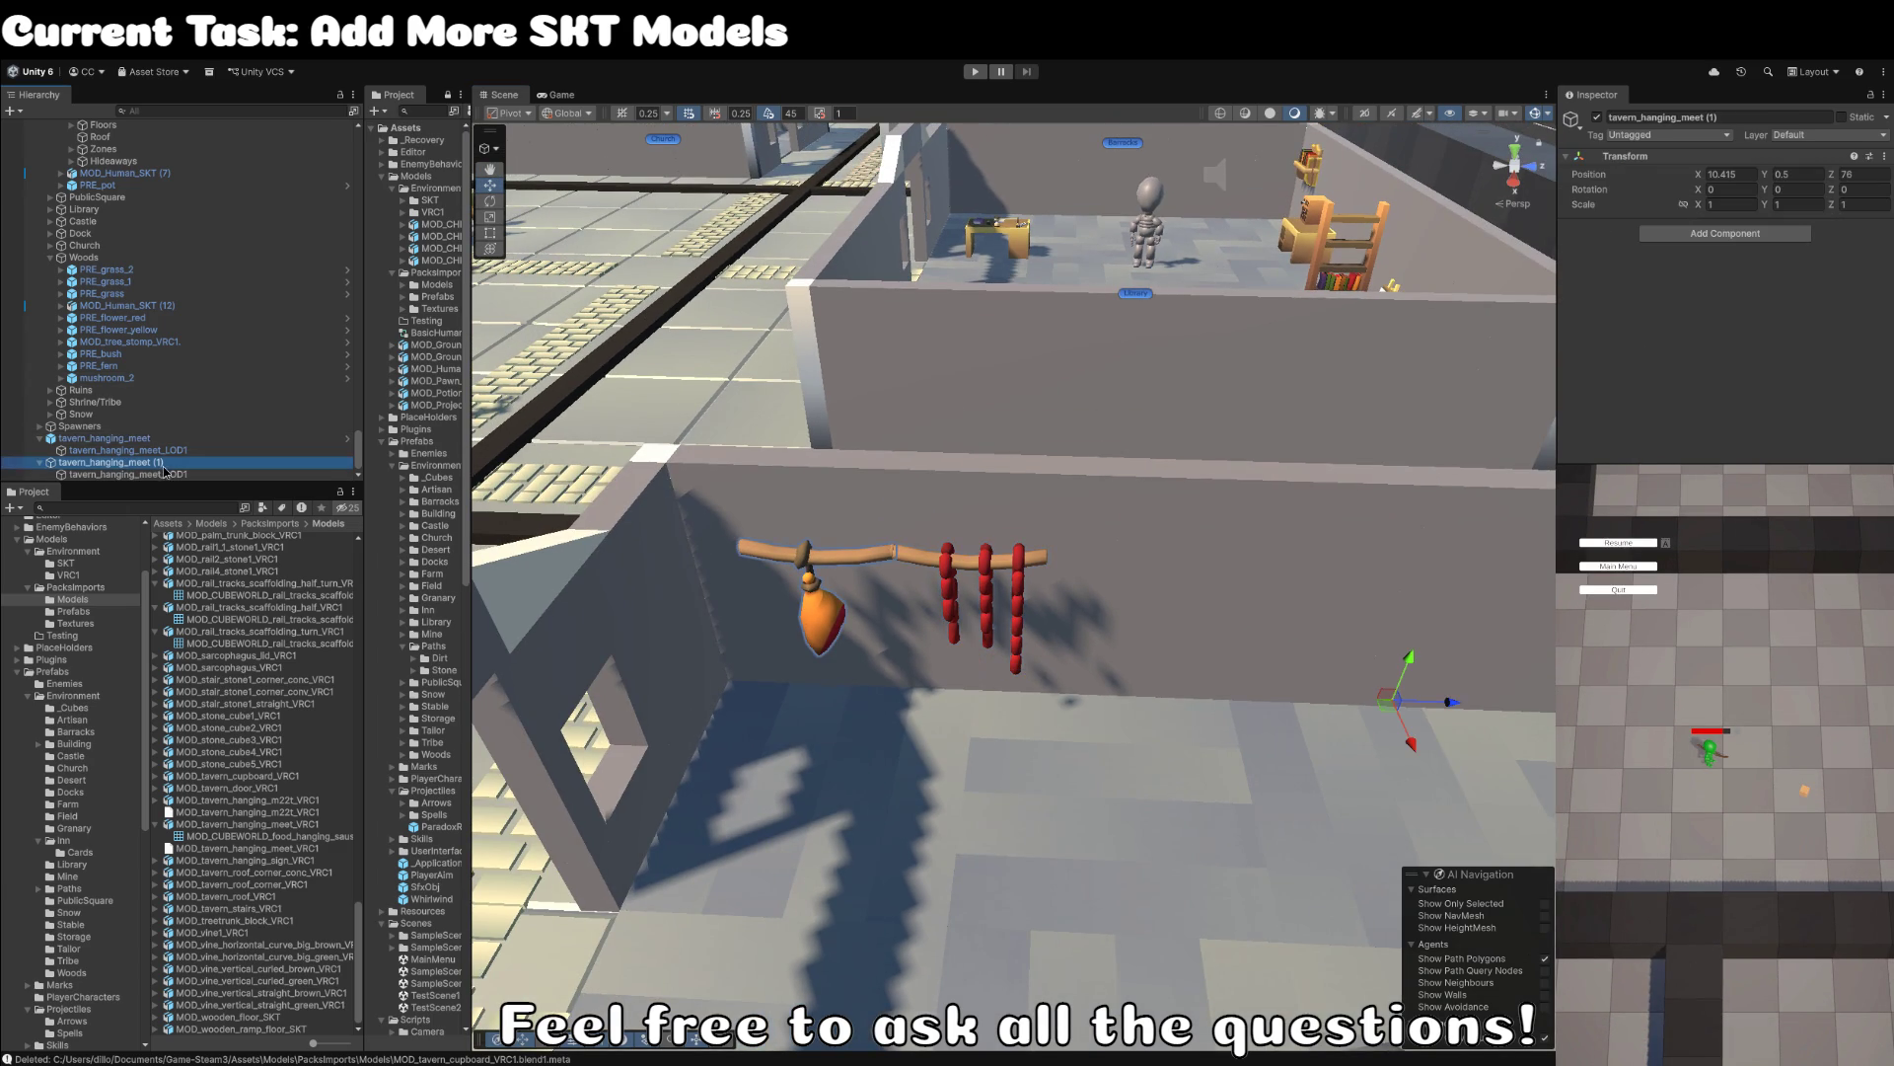
key("F2")
type("MOD_CUBEWORLD_food_hanging_ham_VRC")
key("BackSpace")
key("BackSpace")
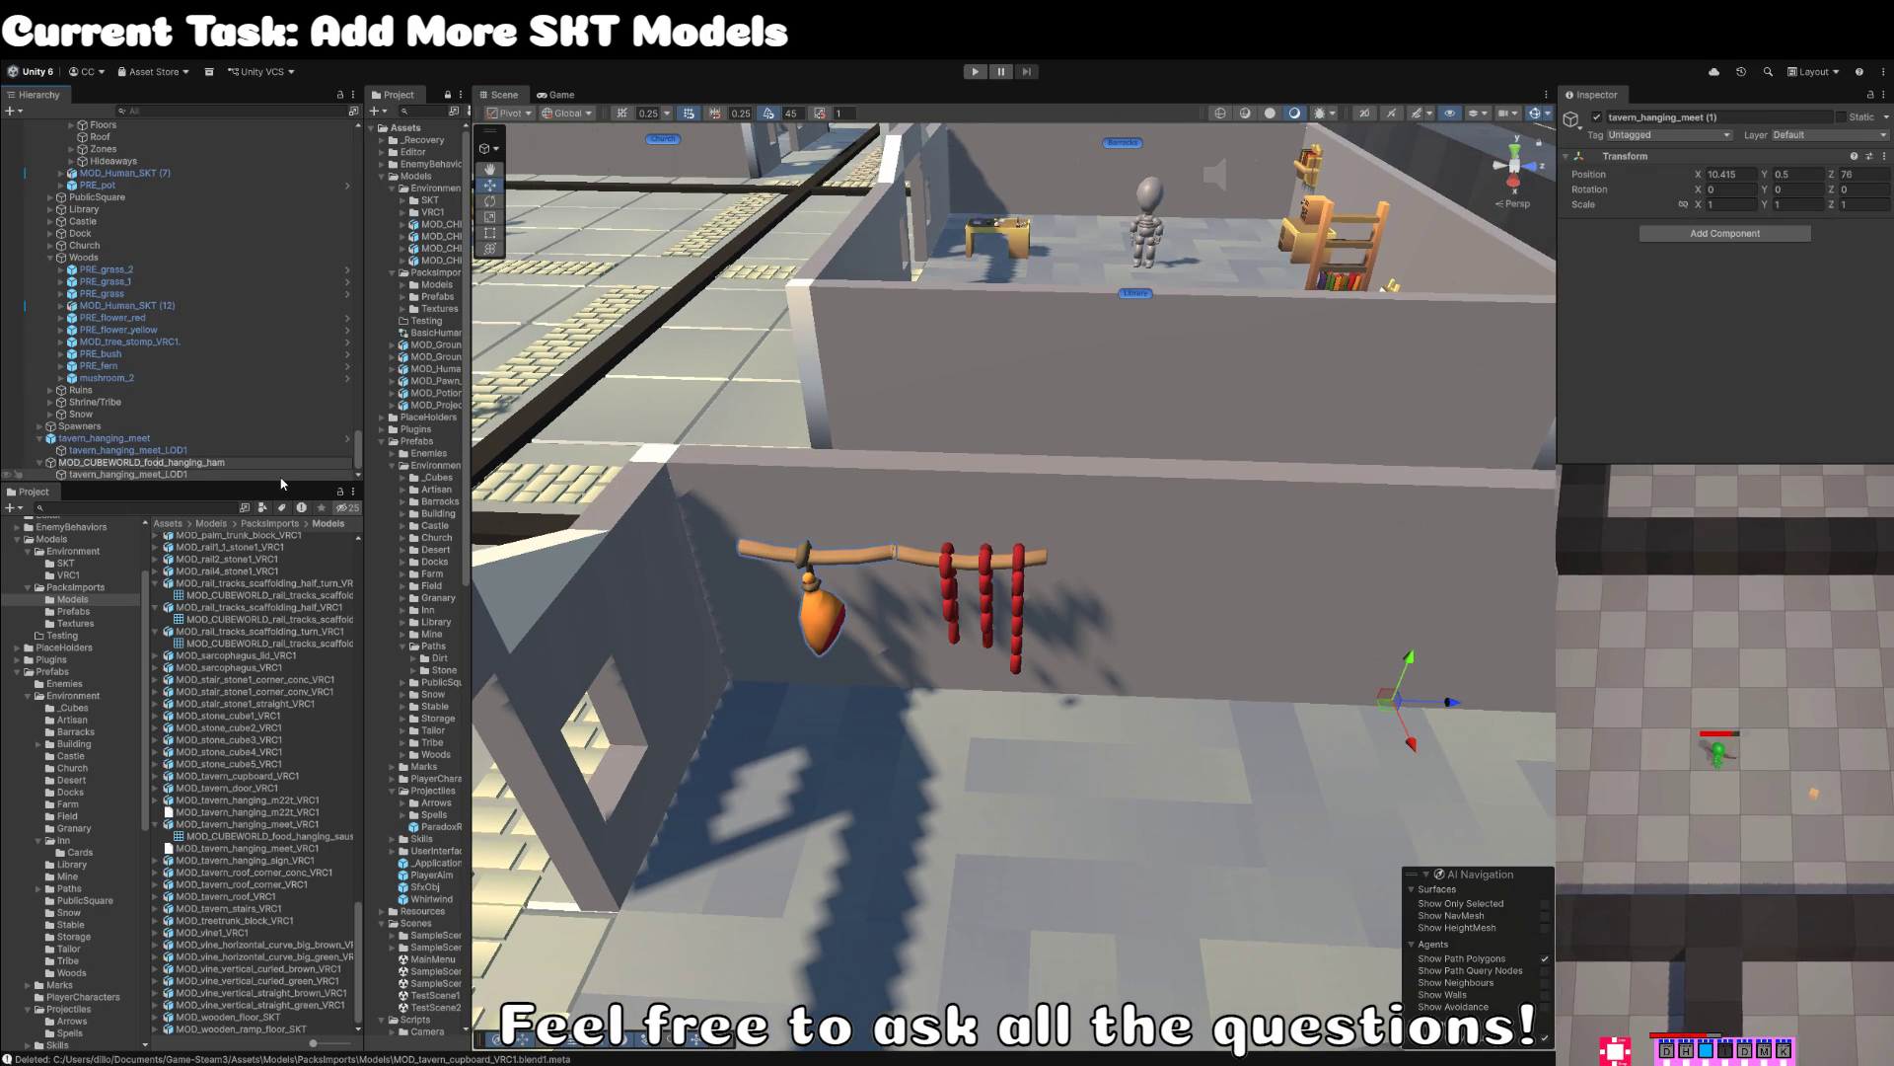
key("Home")
key("ctrl+shift+Right")
type("PRE")
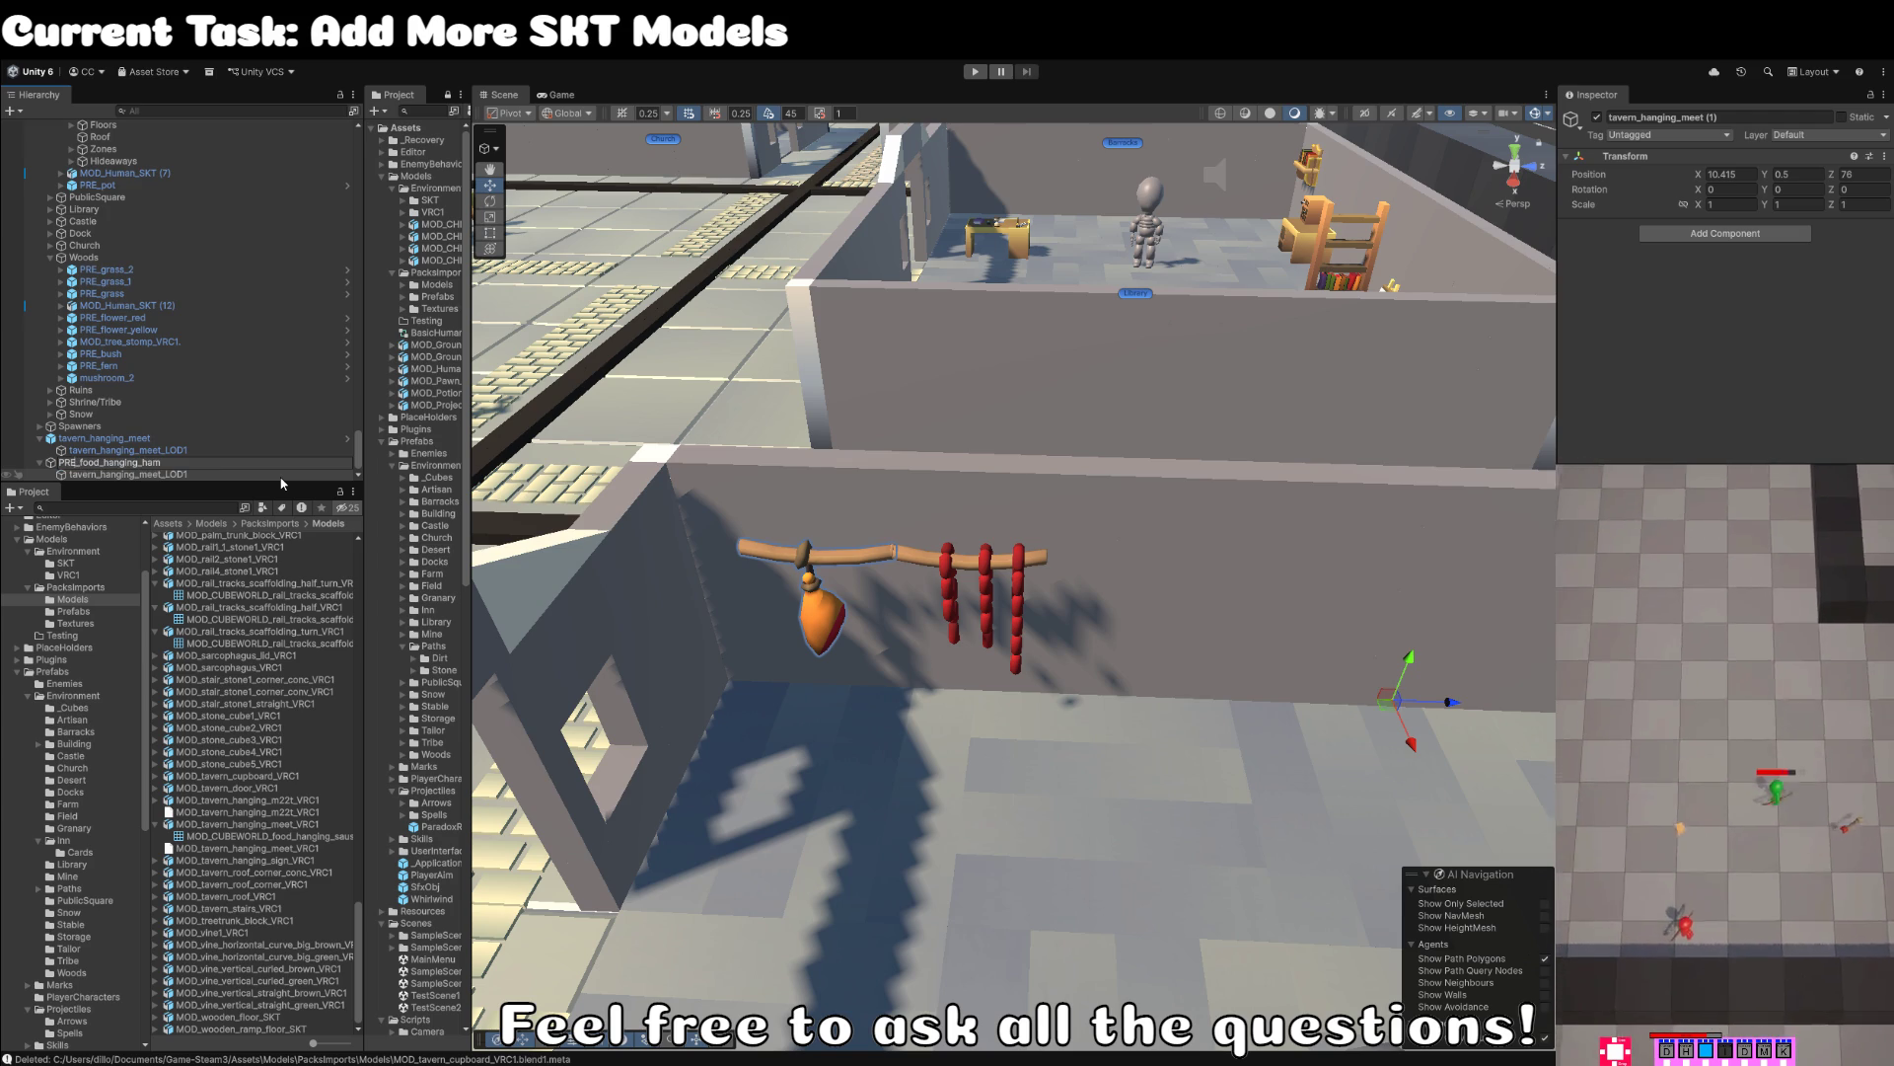
key("Return")
scroll(198, 622, "up", 1)
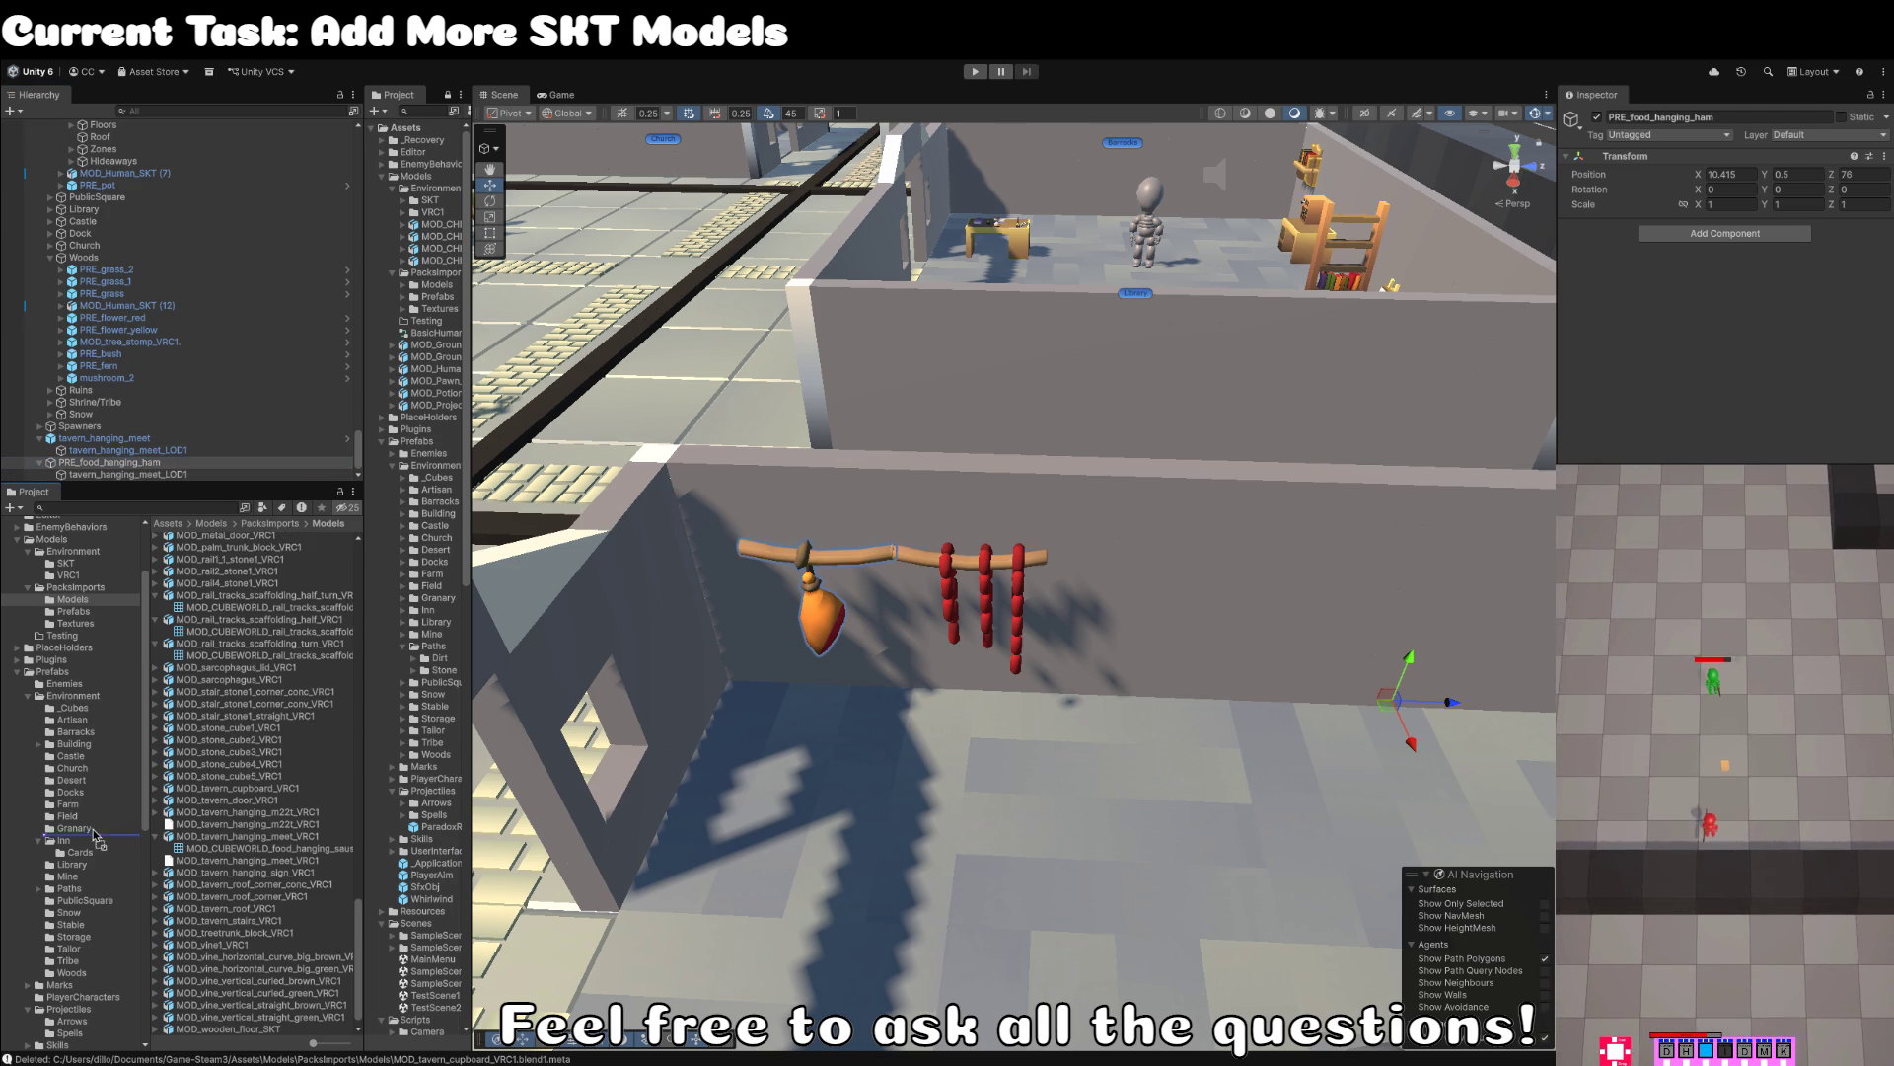
left_click_drag(74, 832, 74, 831)
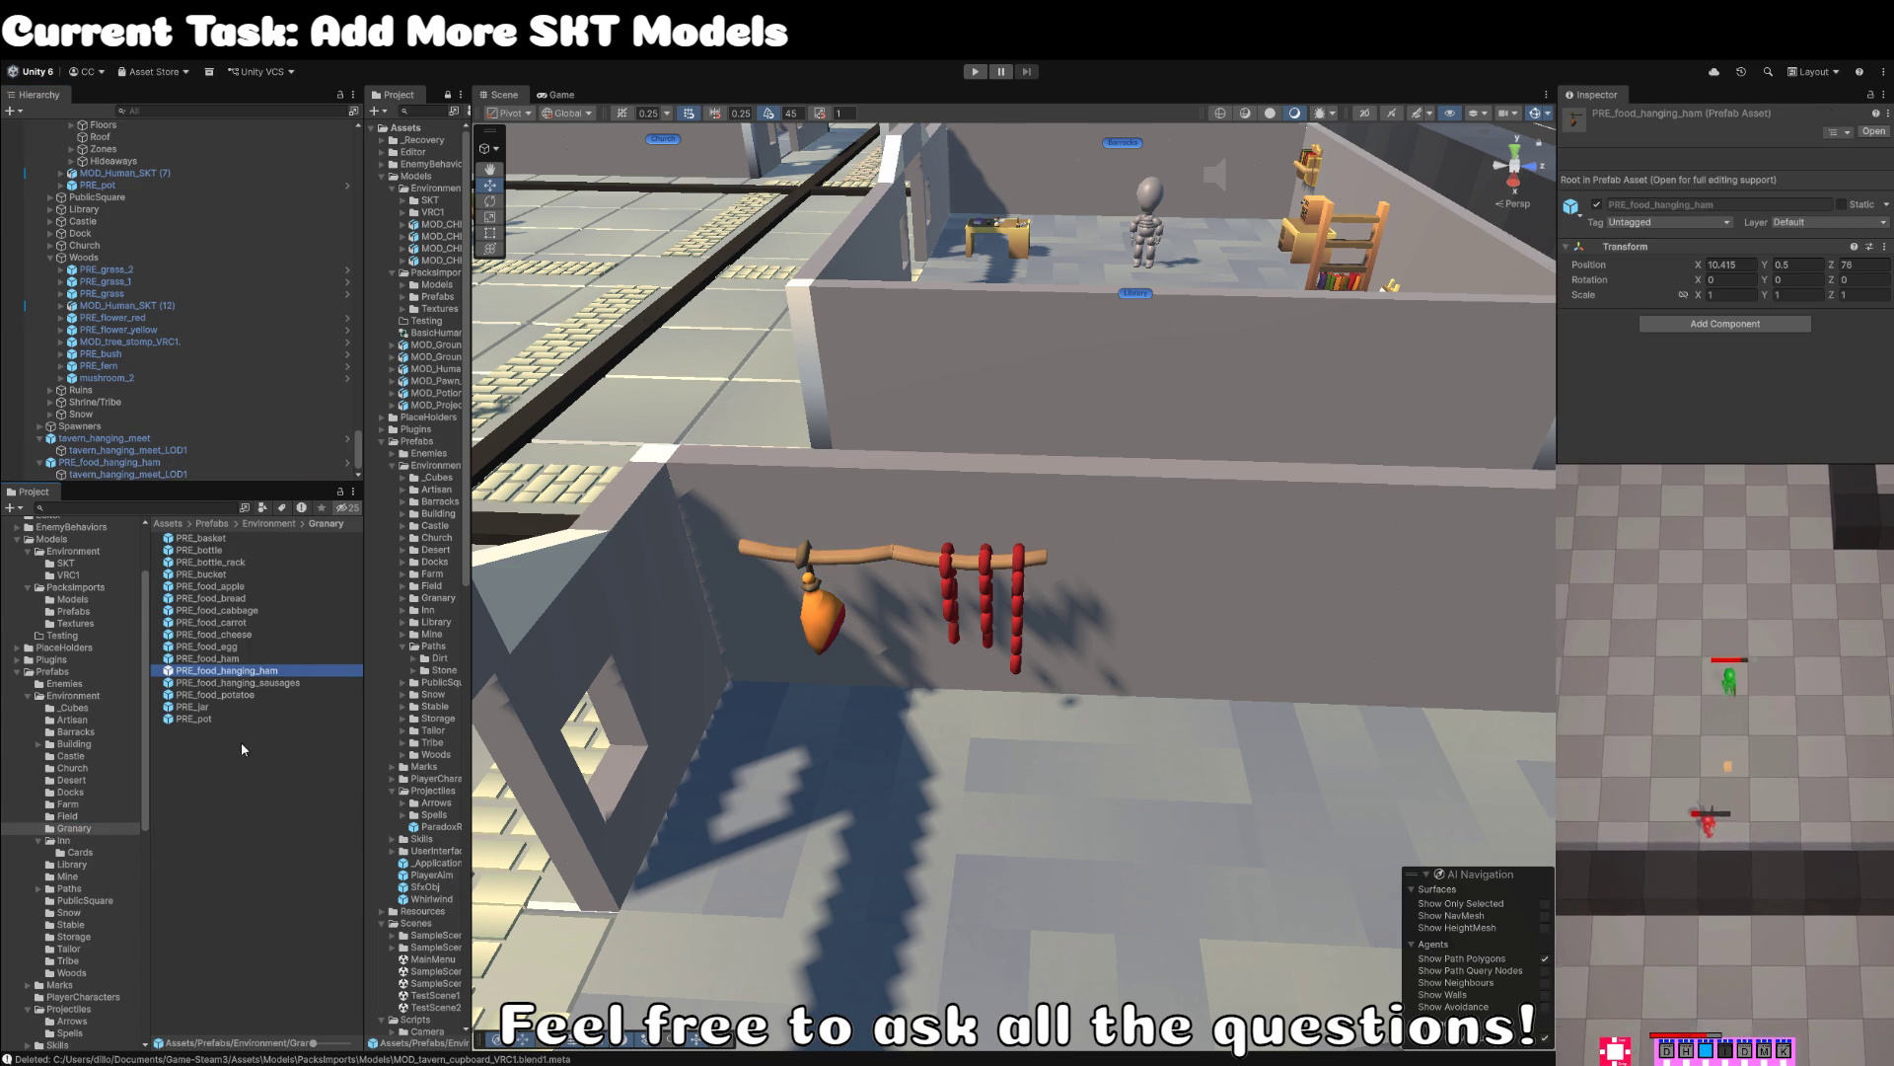
- Open the tavern_hanging_meet sausages prefab for editing
left_click(148, 437)
left_click(185, 449)
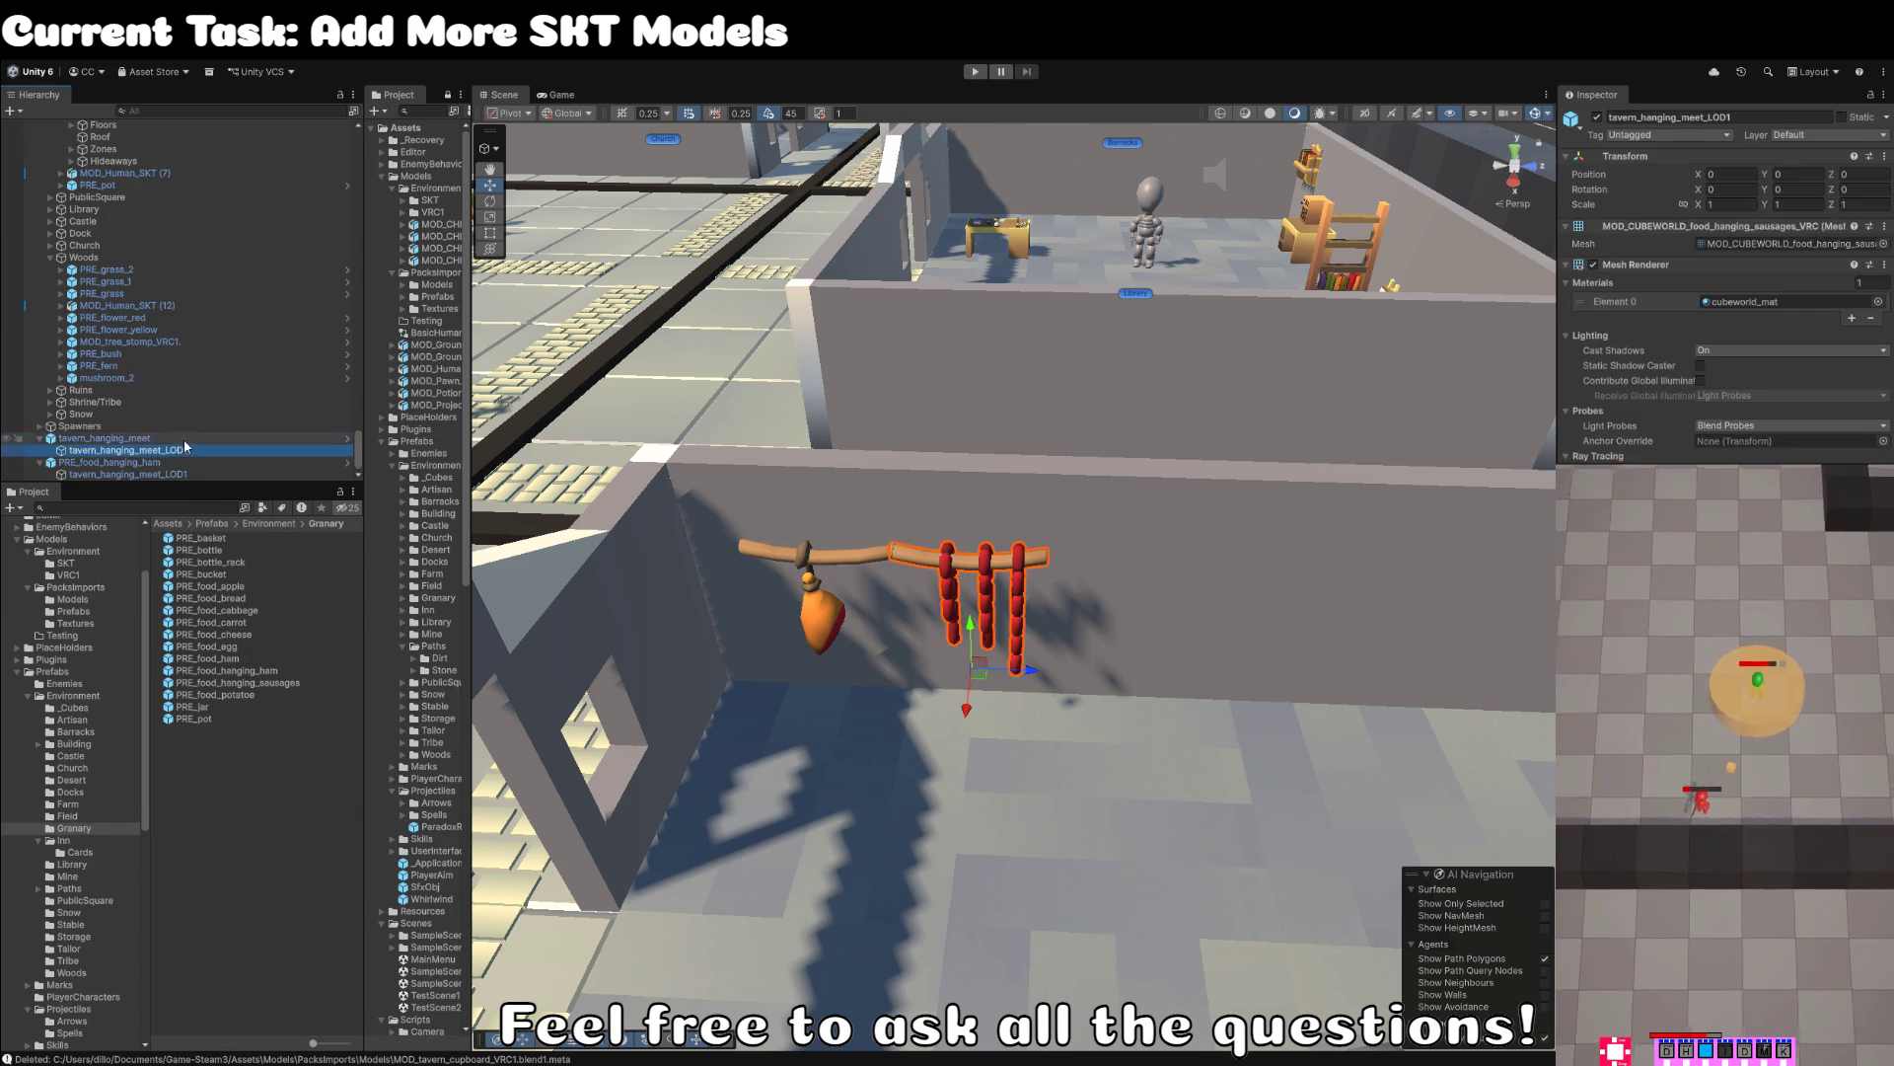
left_click(187, 438)
left_click(1849, 174)
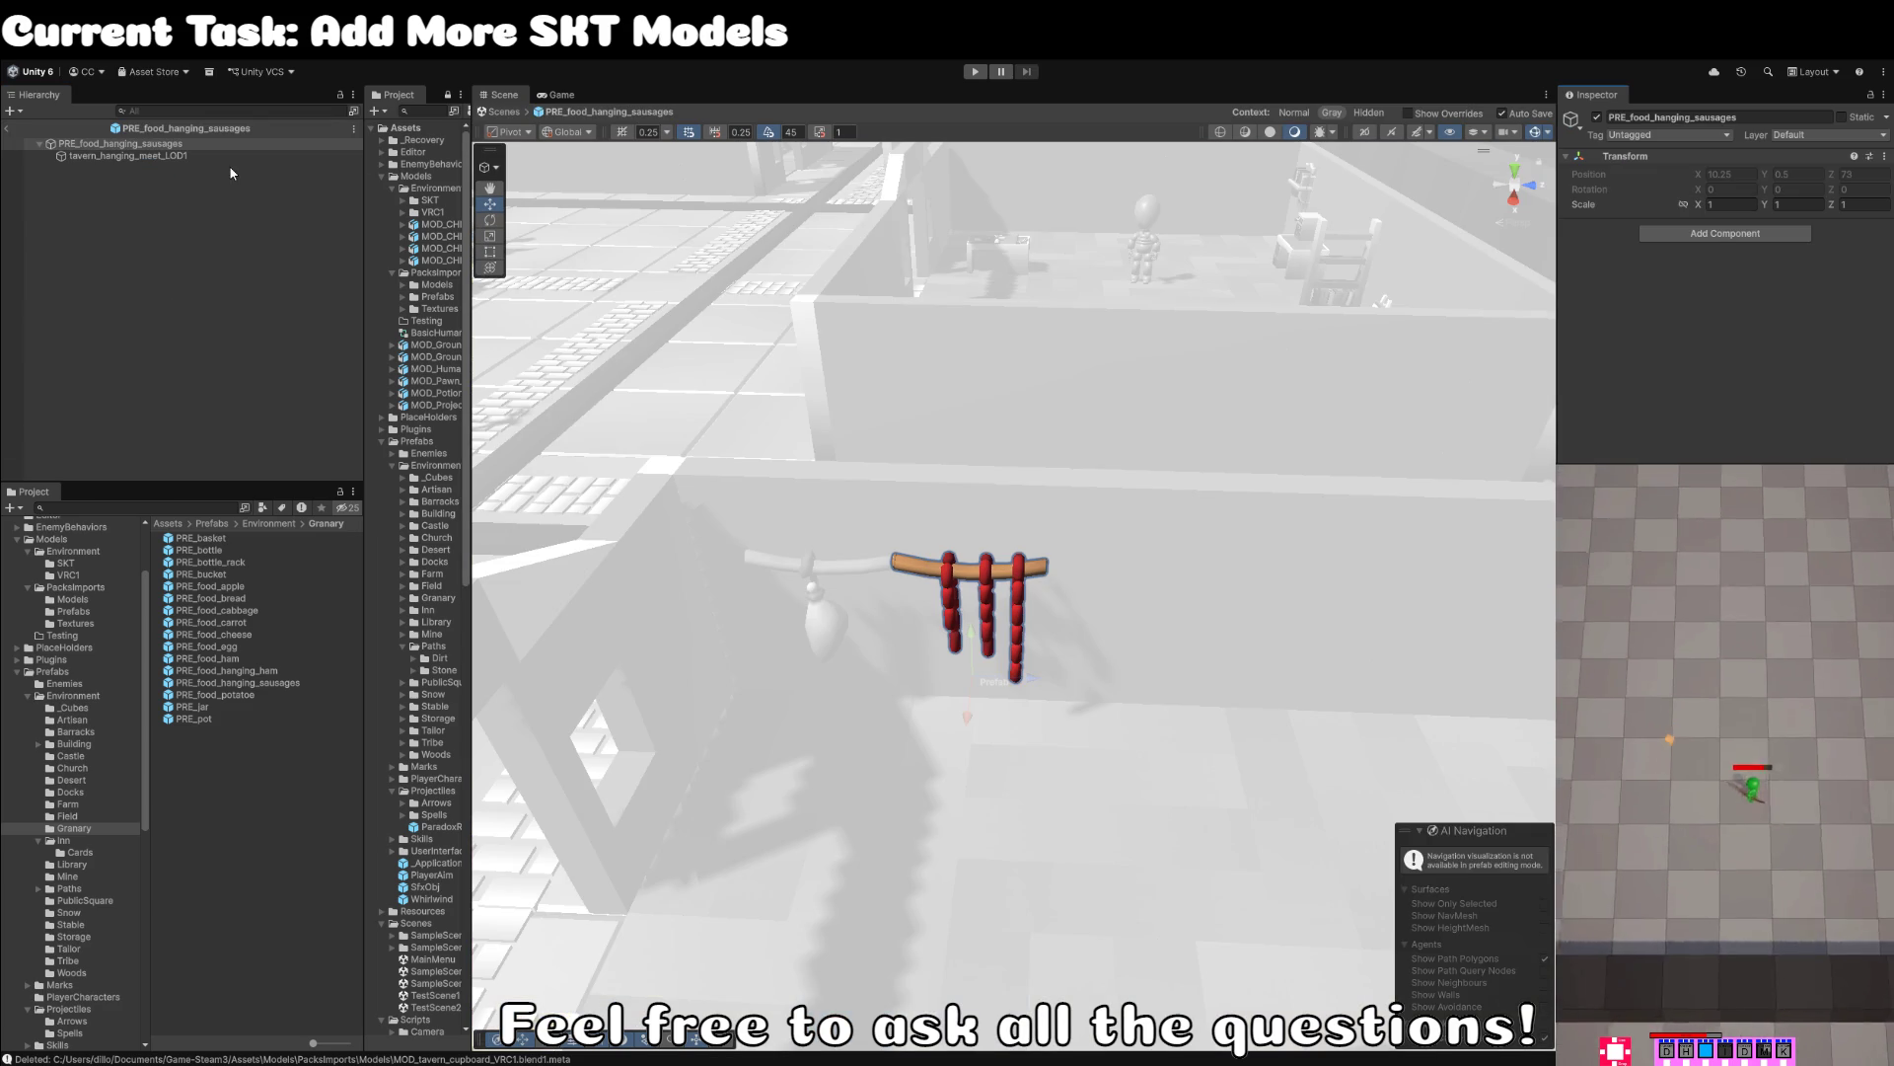
- Rename the sausages model asset to its CUBEWORLD food_hanging_sausages name
left_click(1815, 243)
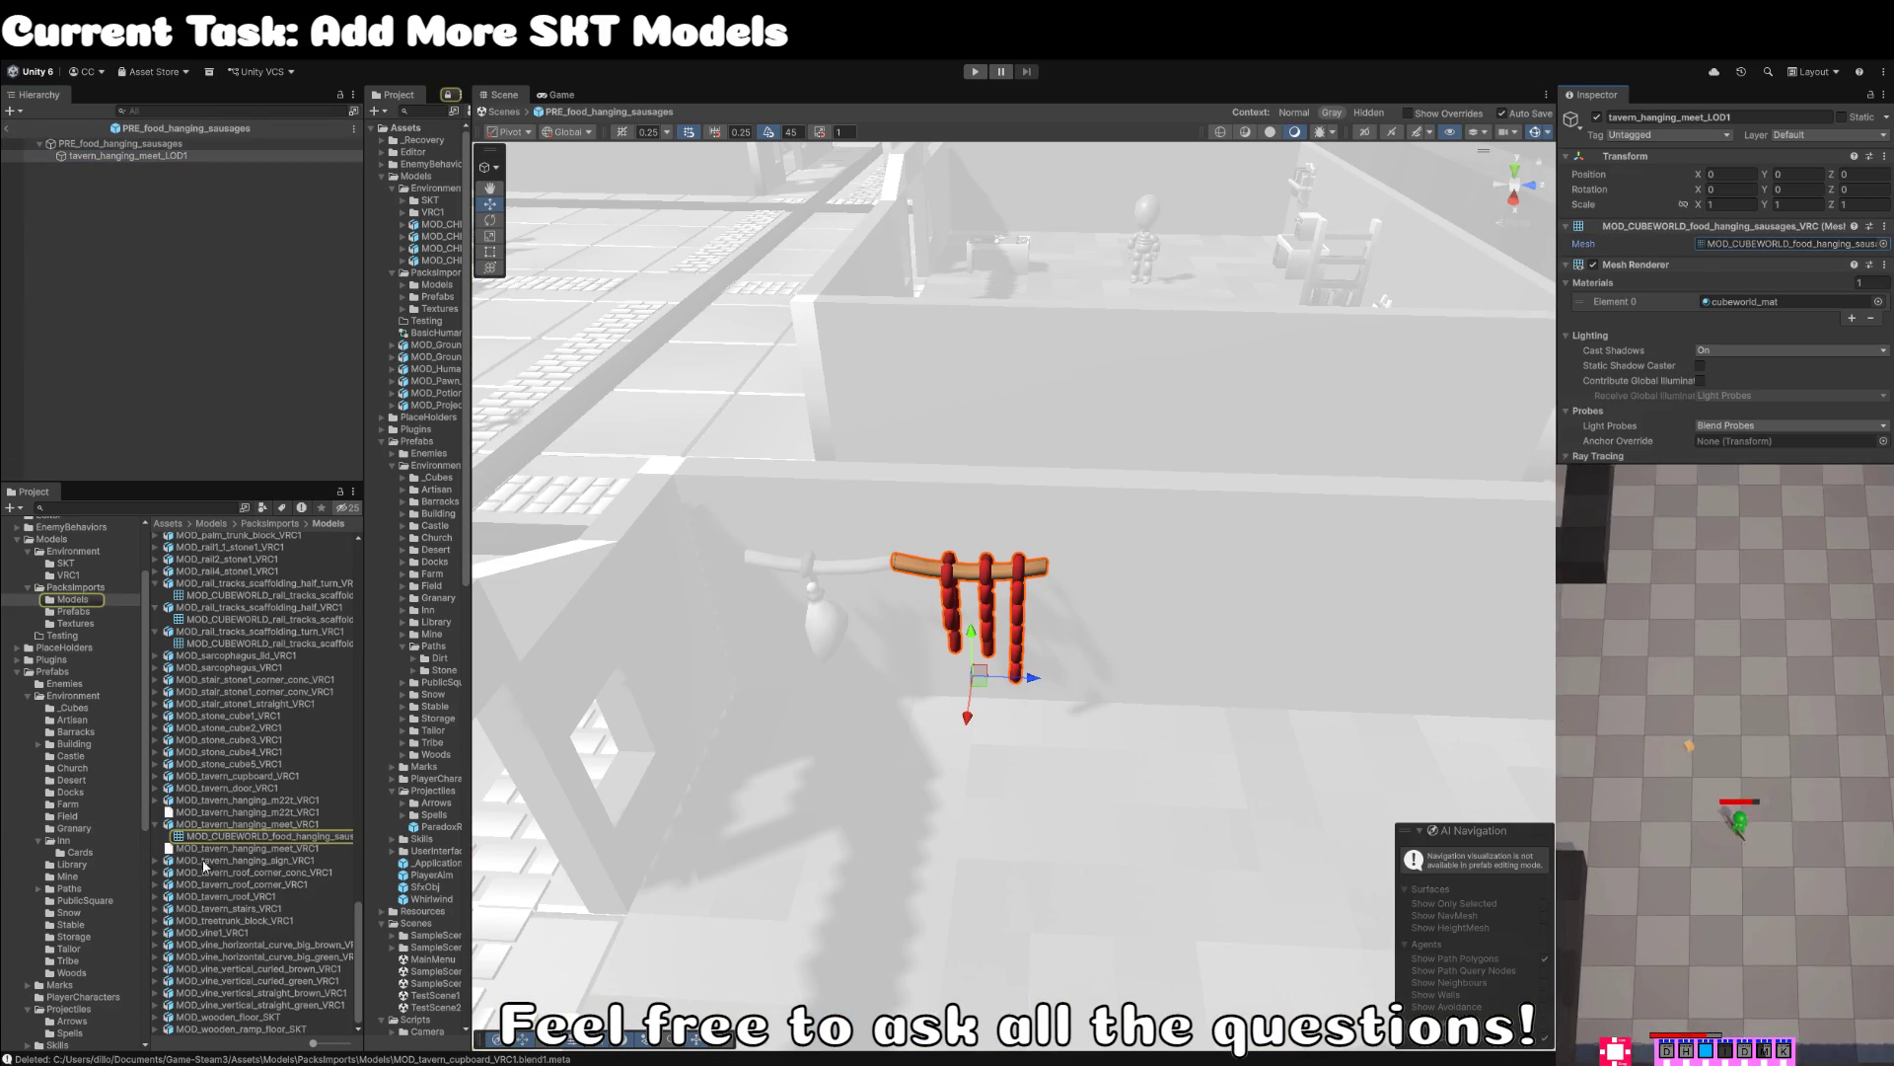
left_click(308, 825)
key("F2")
key("ctrl+v")
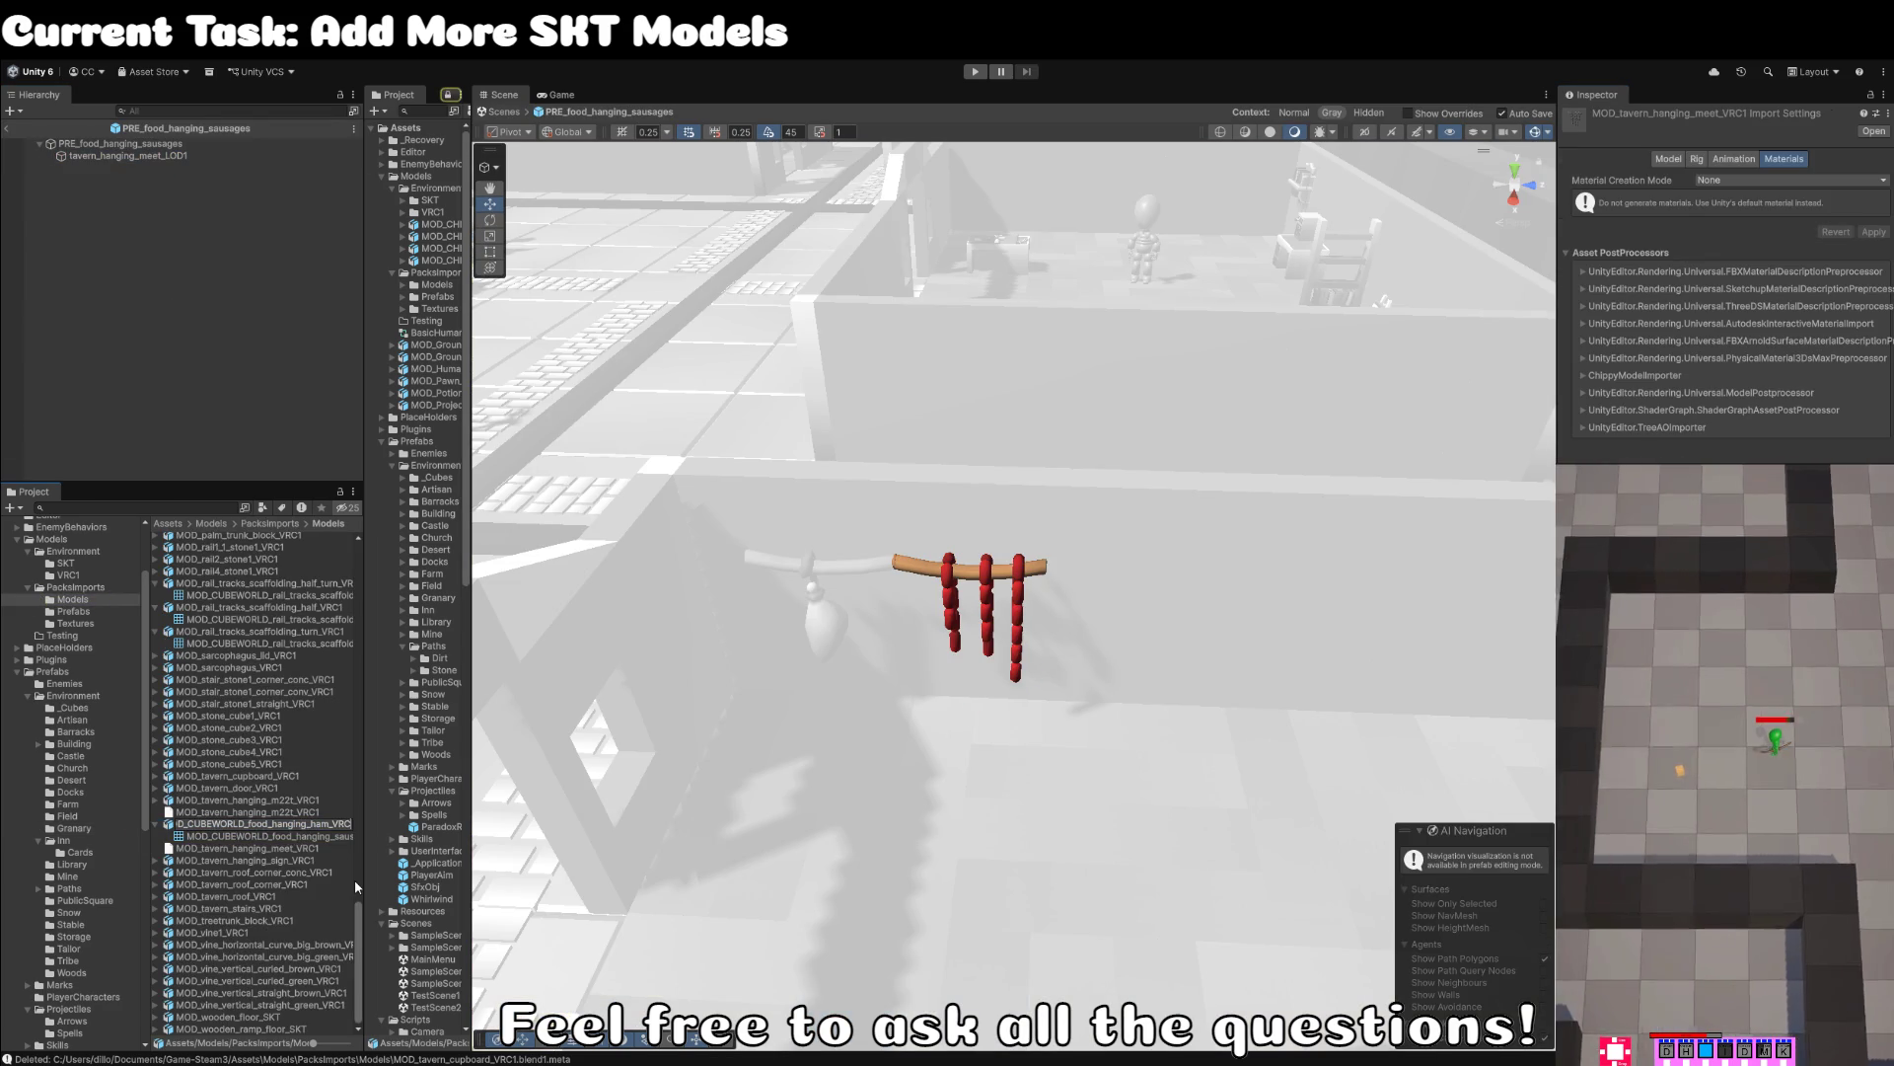
key("BackSpace")
key("BackSpace")
key("BackSpace")
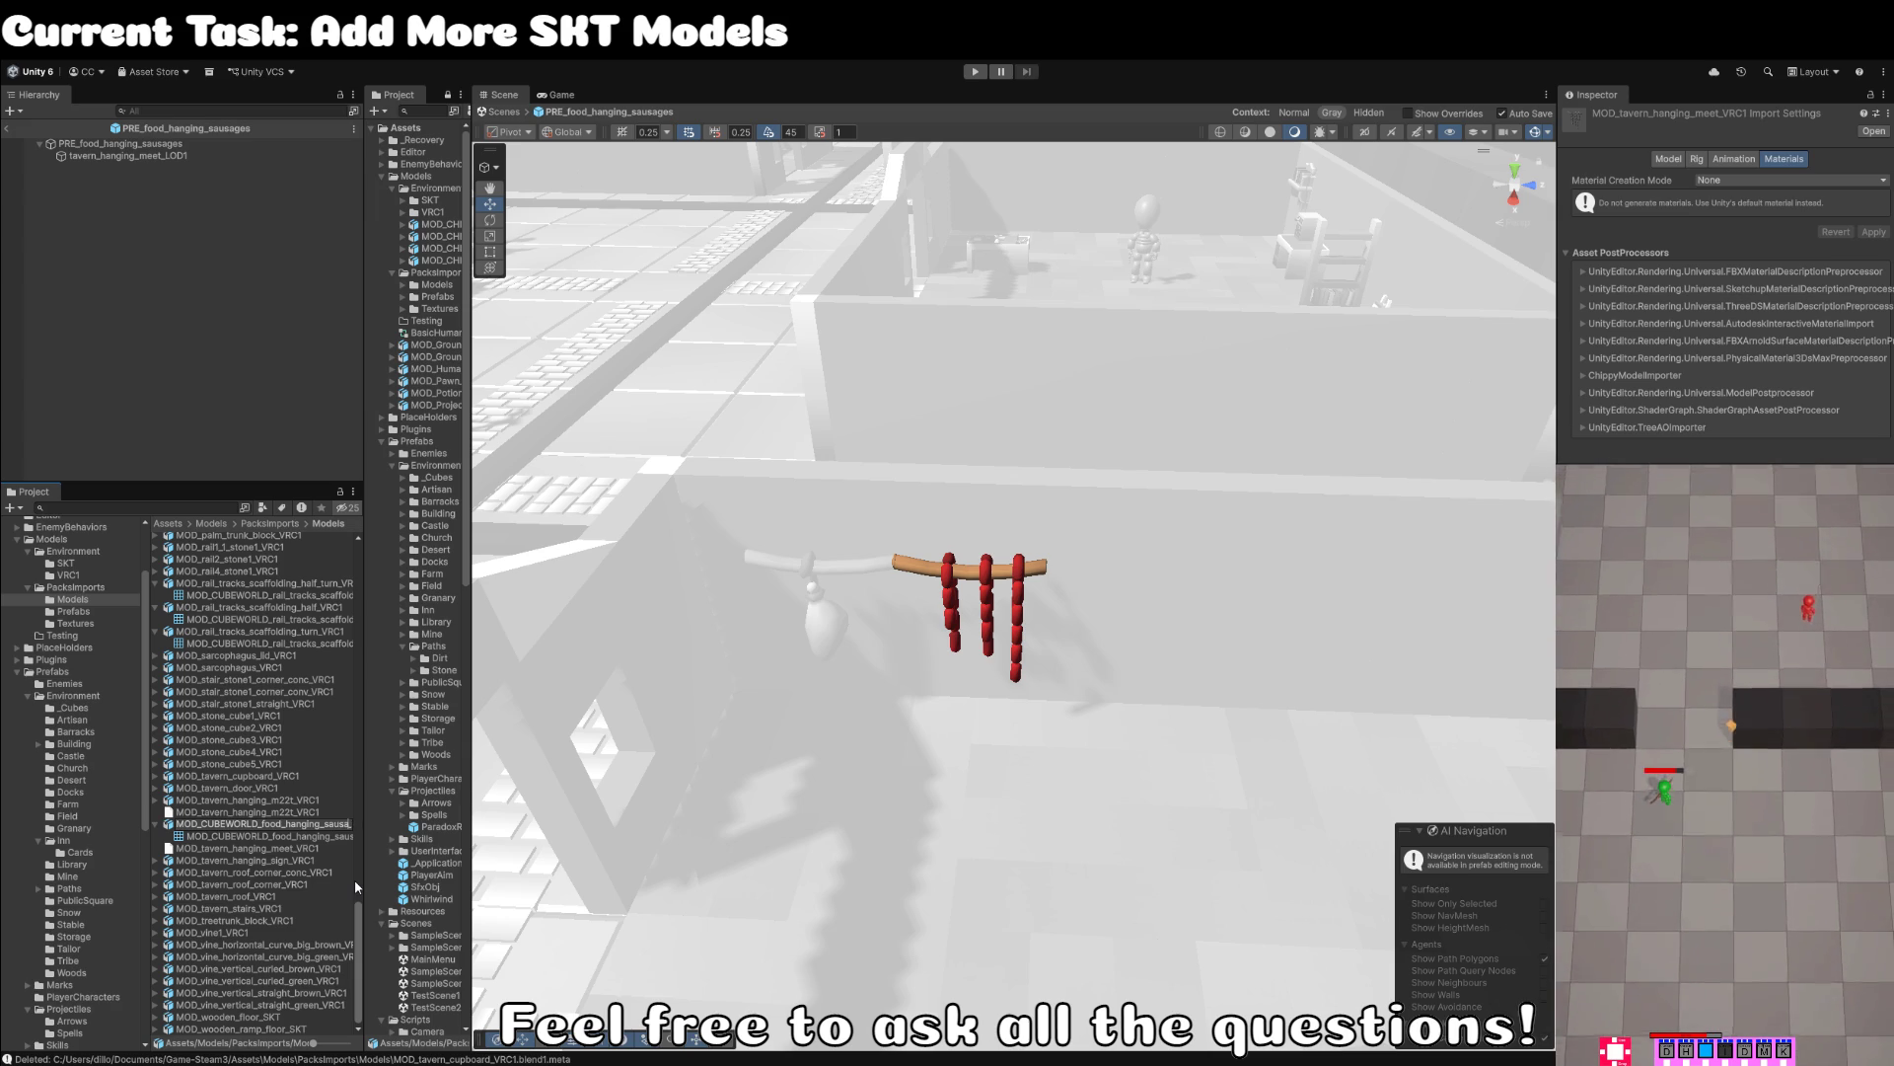
type("sages")
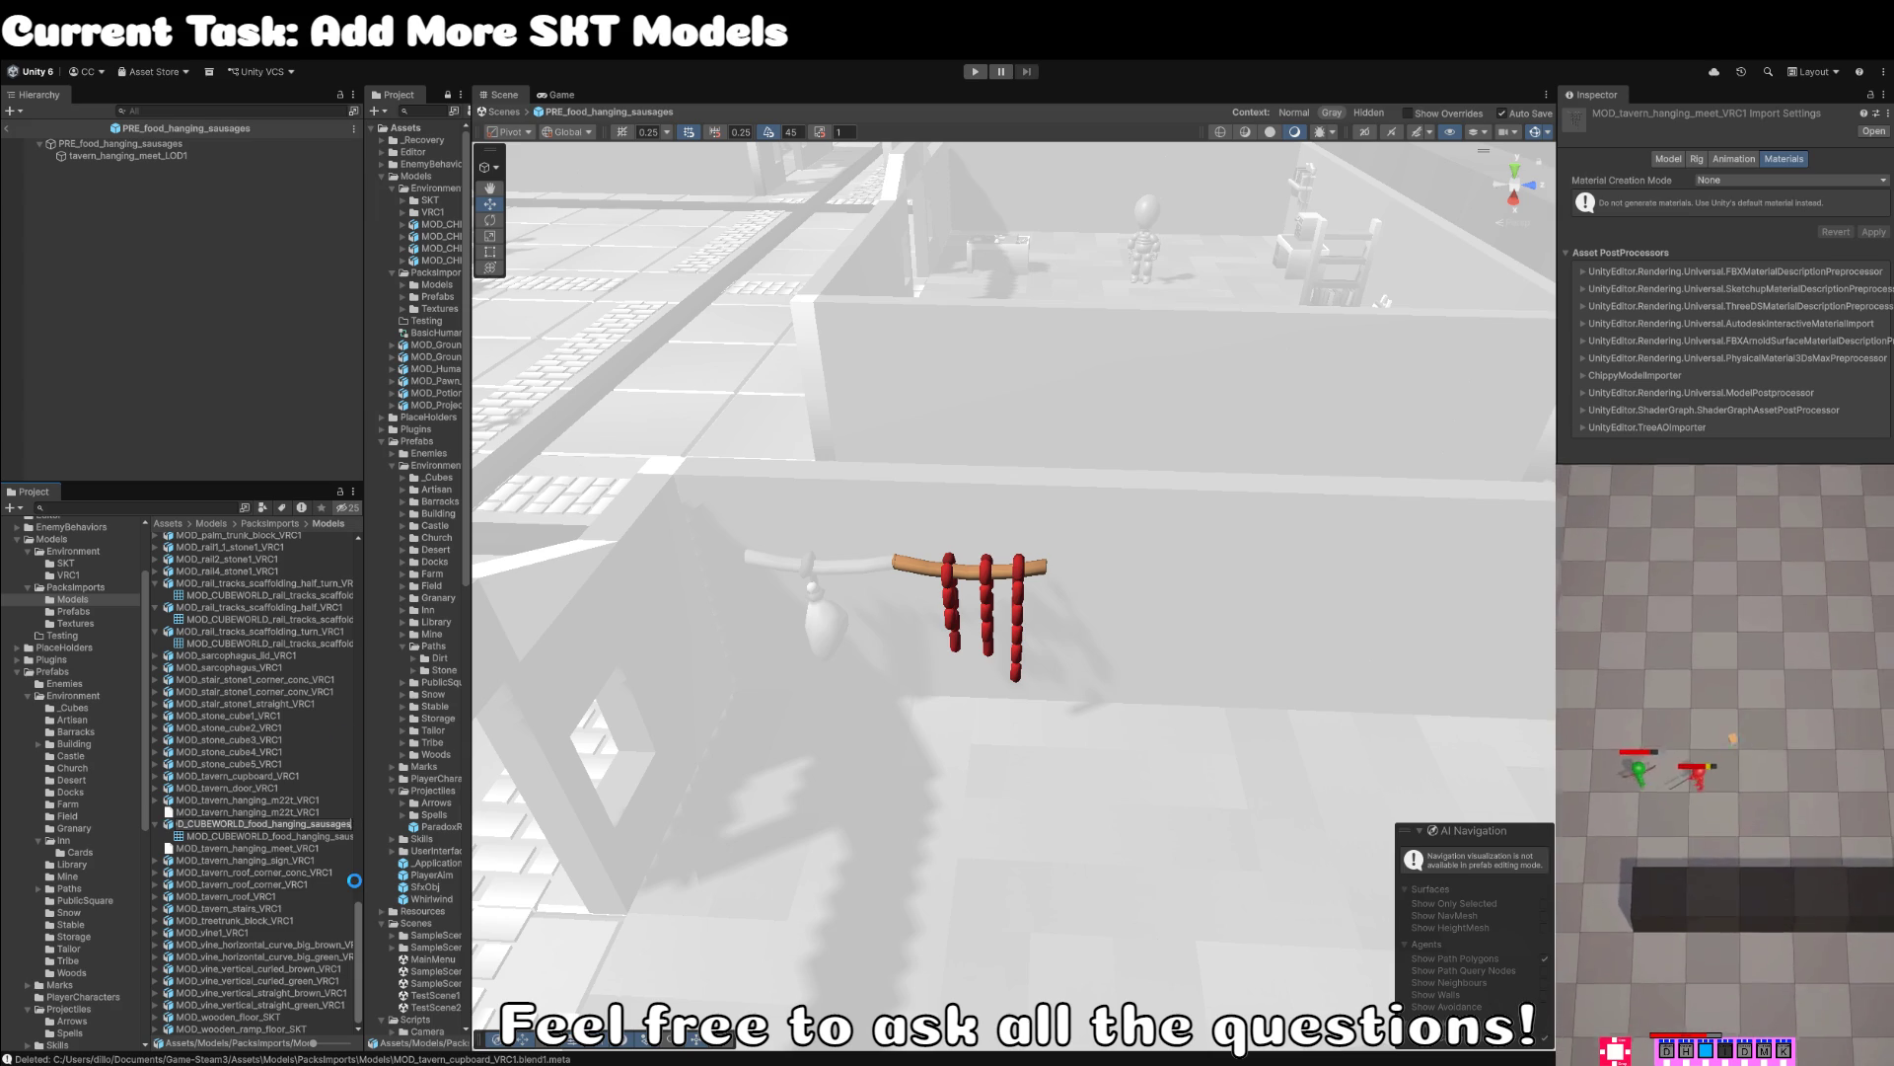
- Rename the prefab's LOD1 child to Artwork
left_click(188, 156)
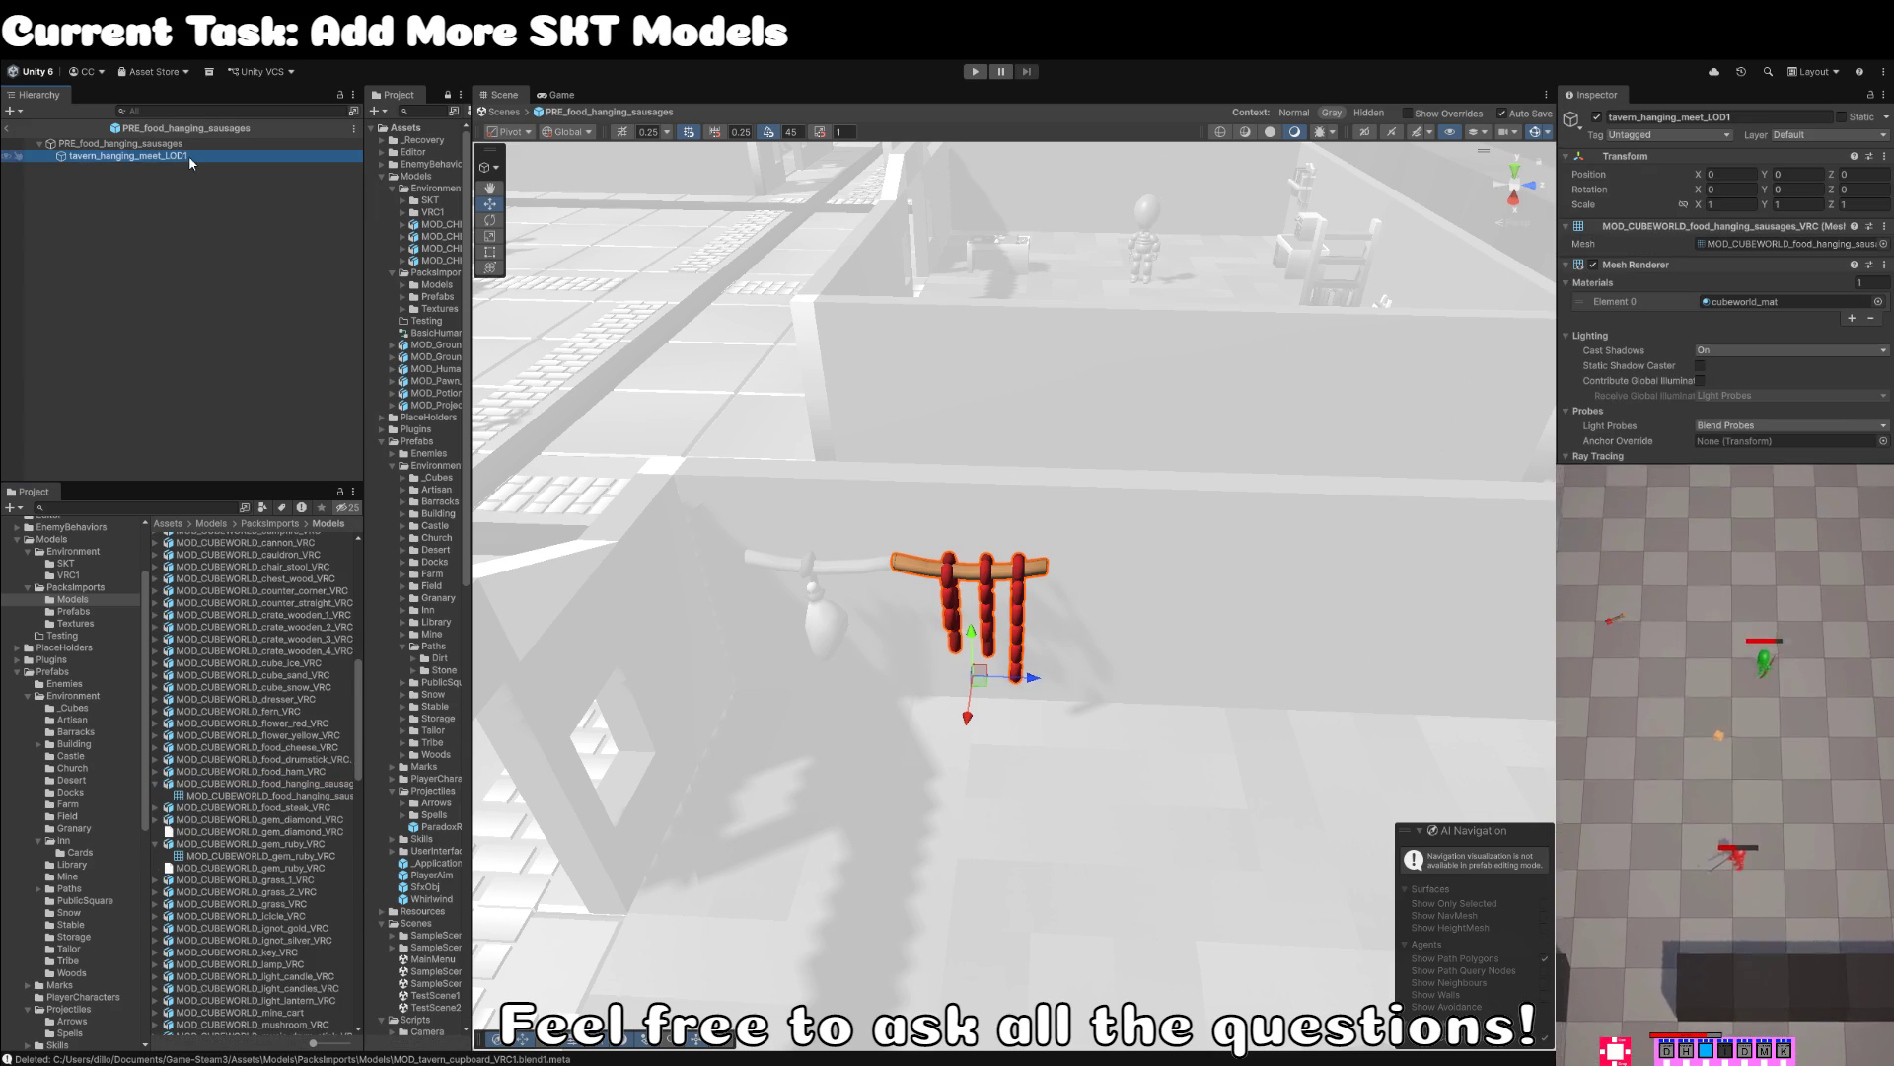
key("F2")
type("Artwork")
key("Return")
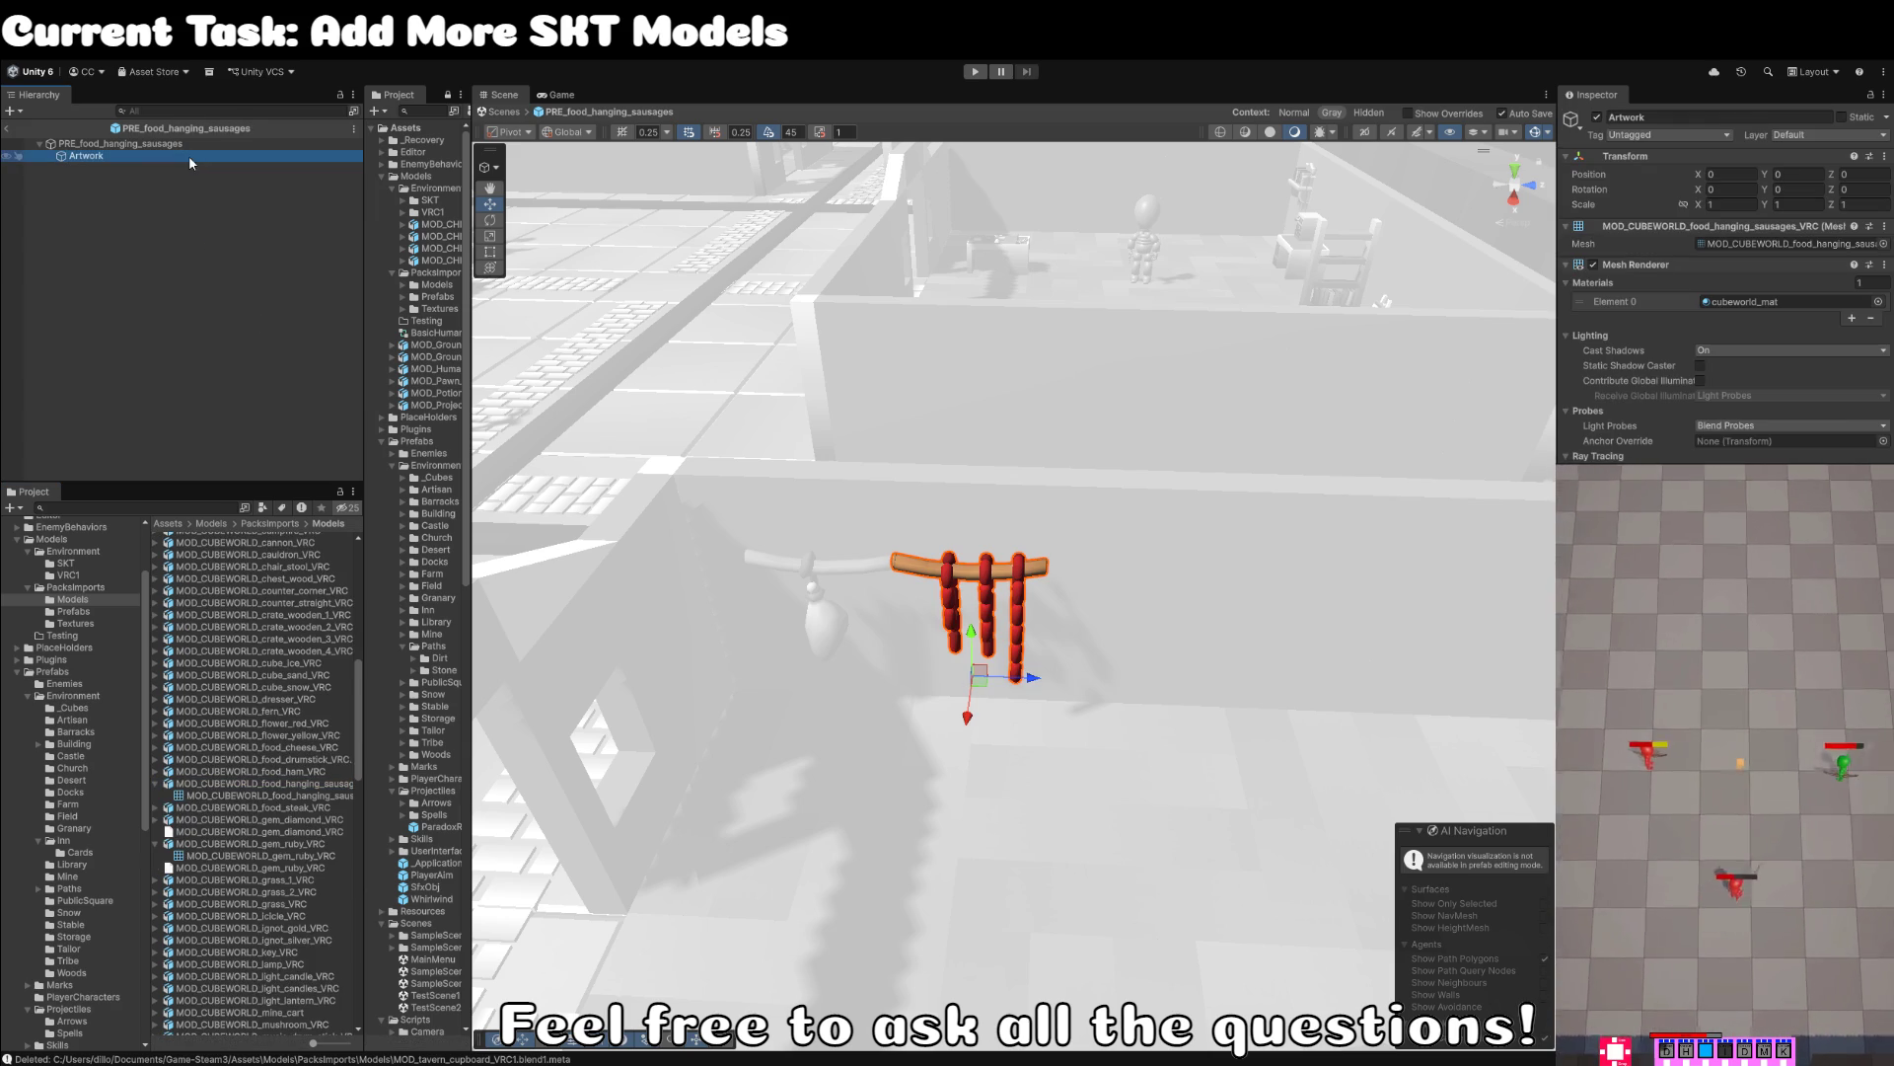
left_click(131, 248)
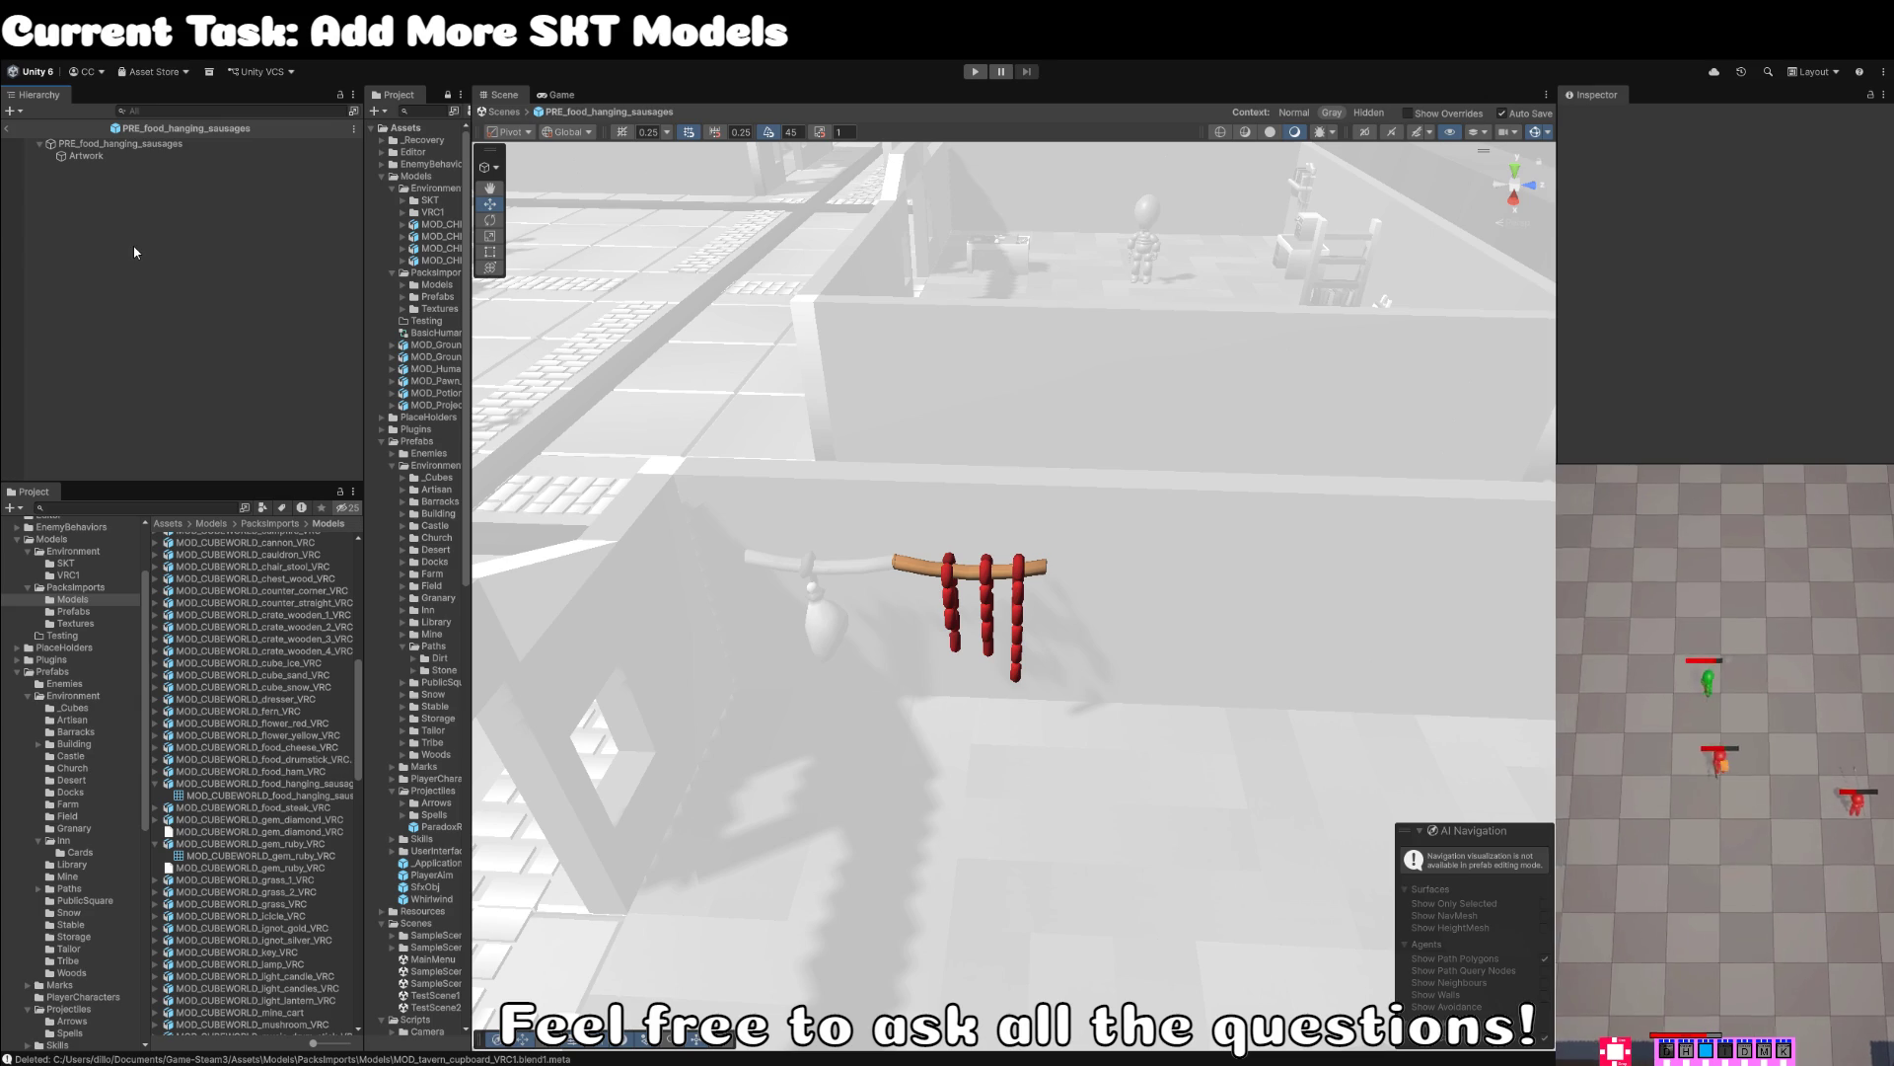
- In the PRE_food_hanging_ham prefab, set the child's Position X and Z to 0
left_click(10, 129)
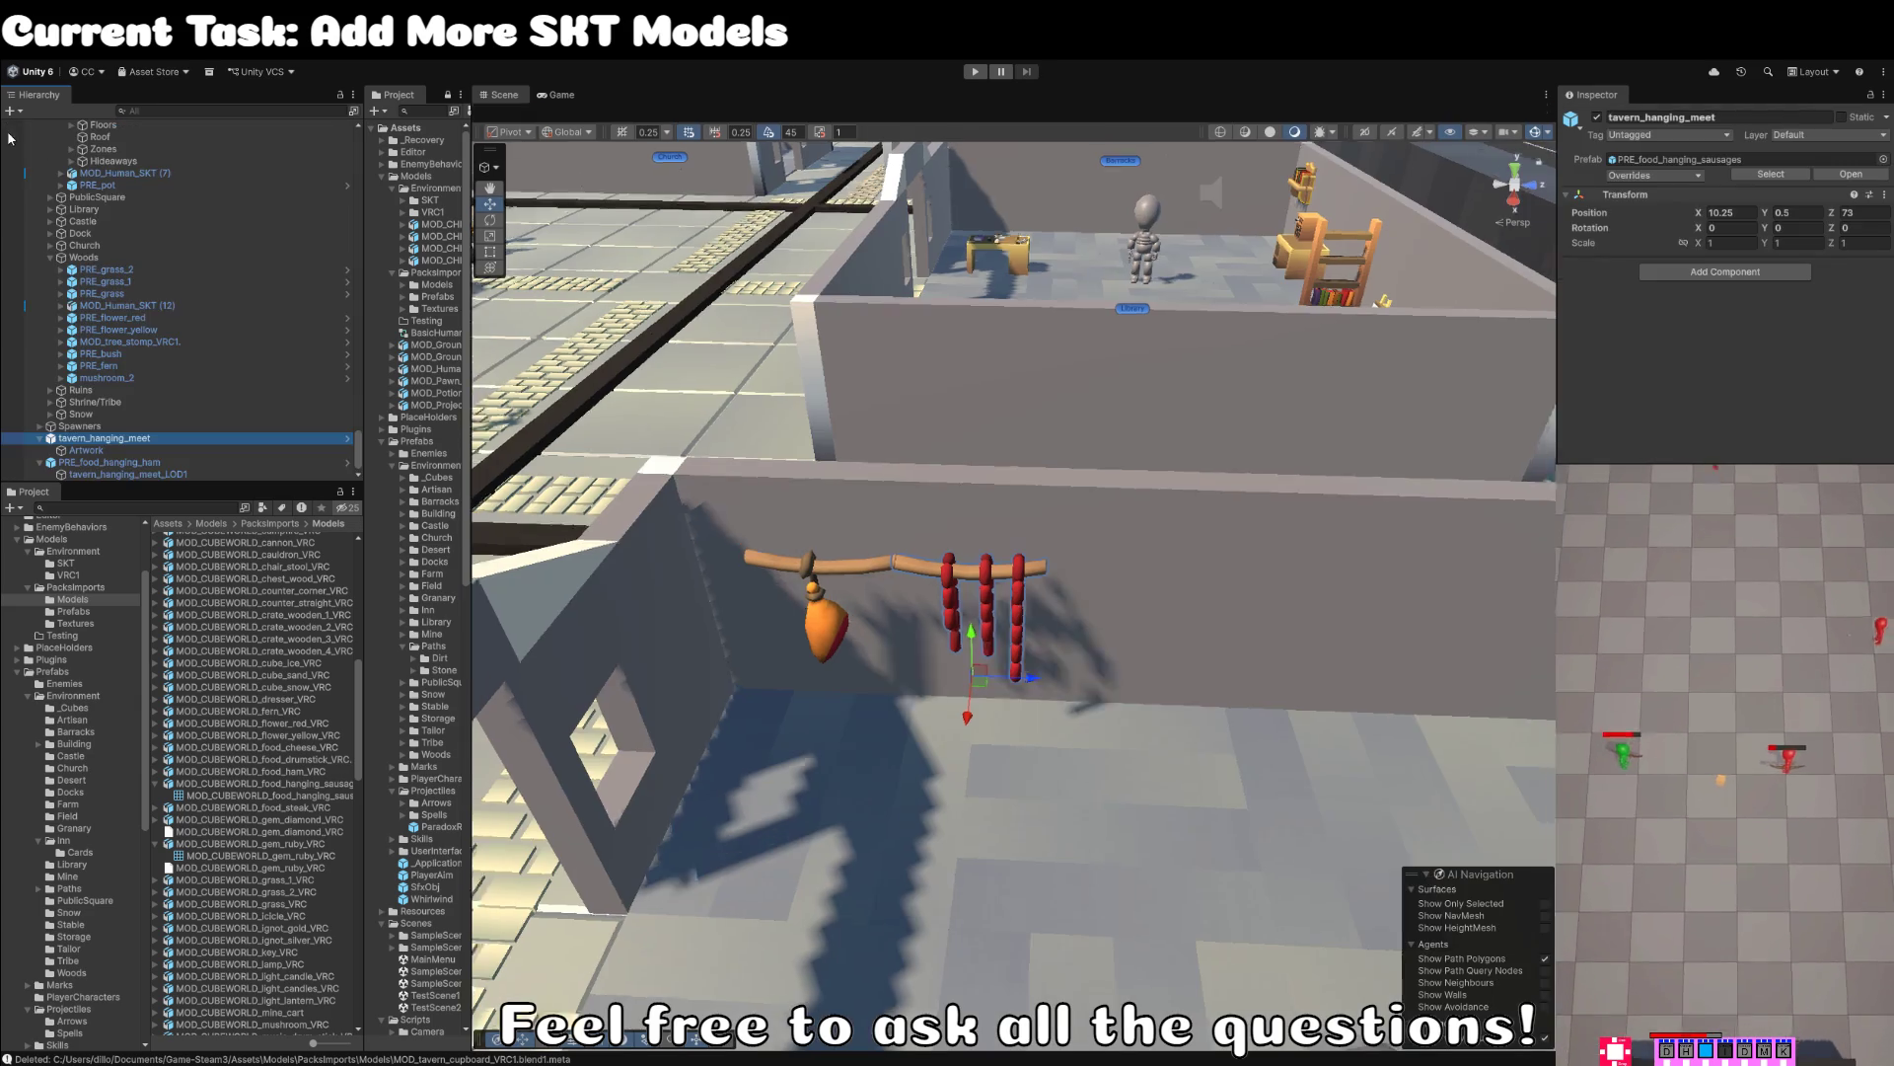
left_click(126, 463)
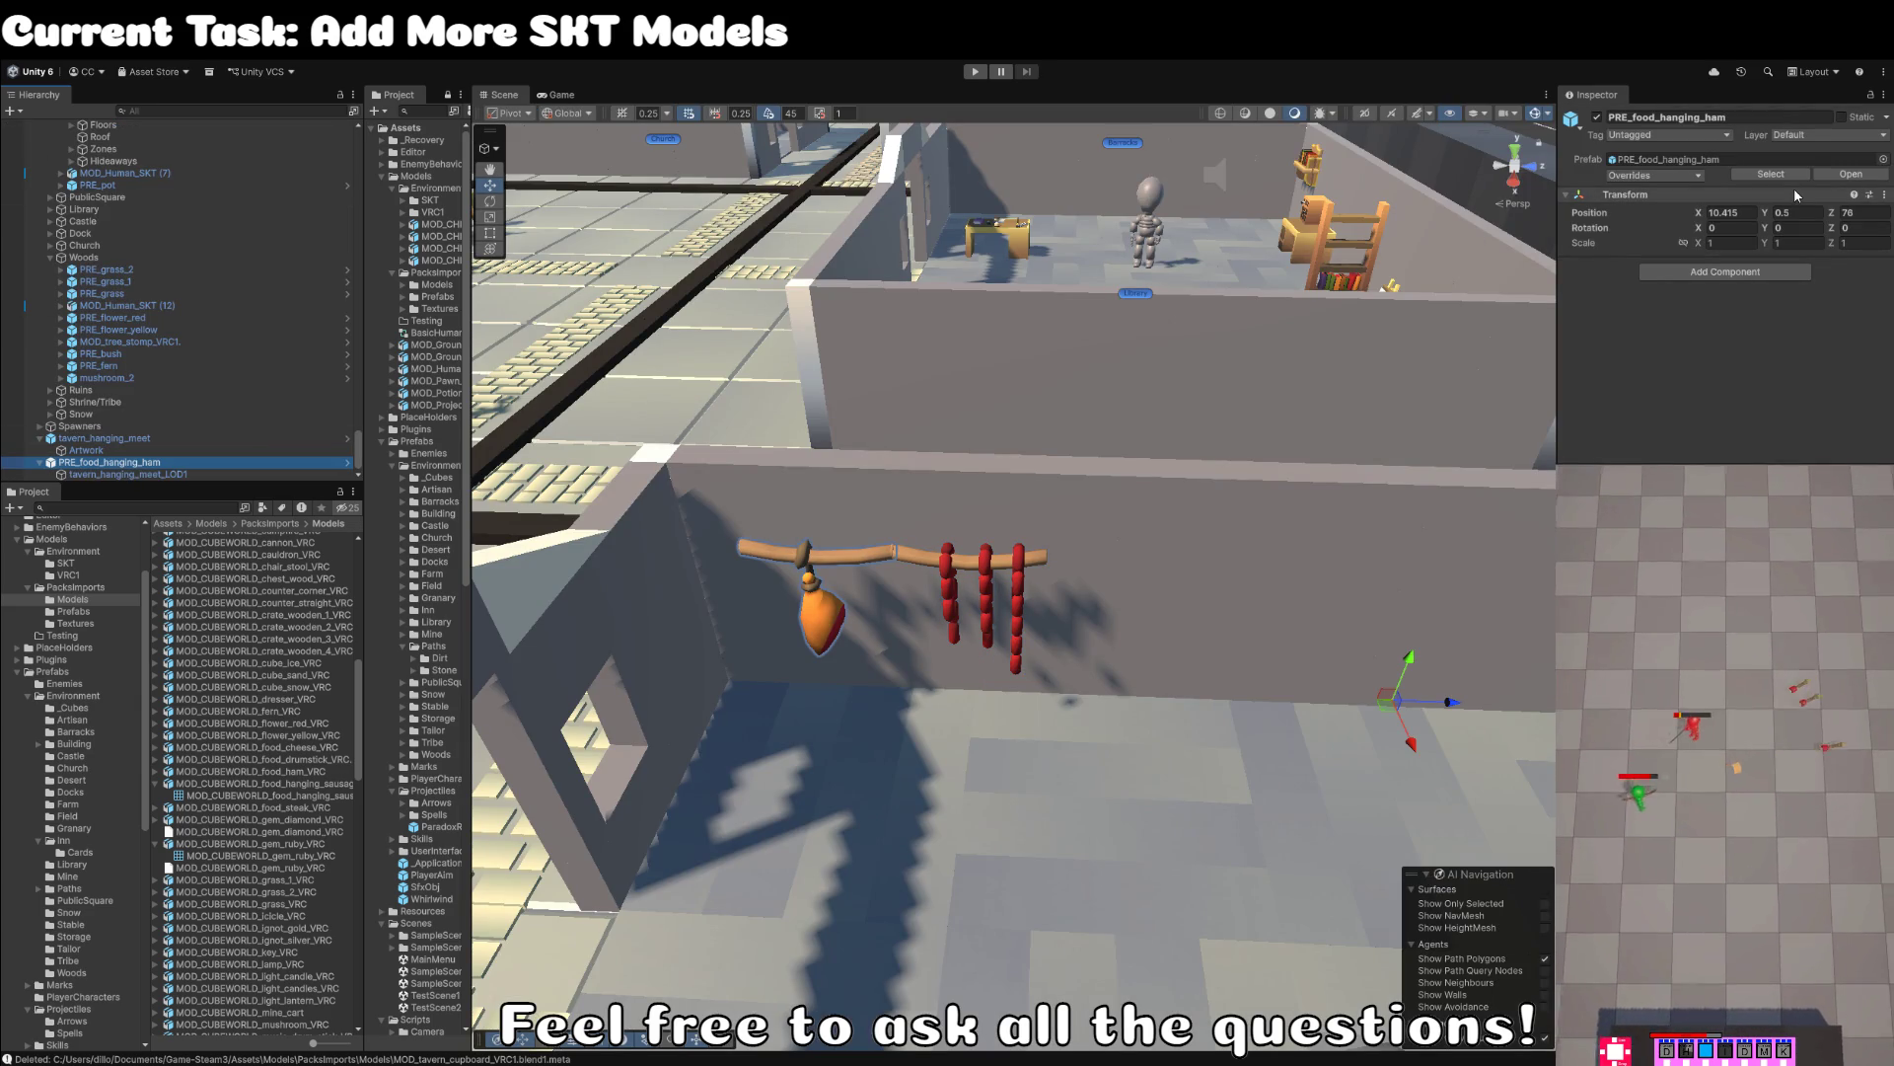
left_click(1835, 176)
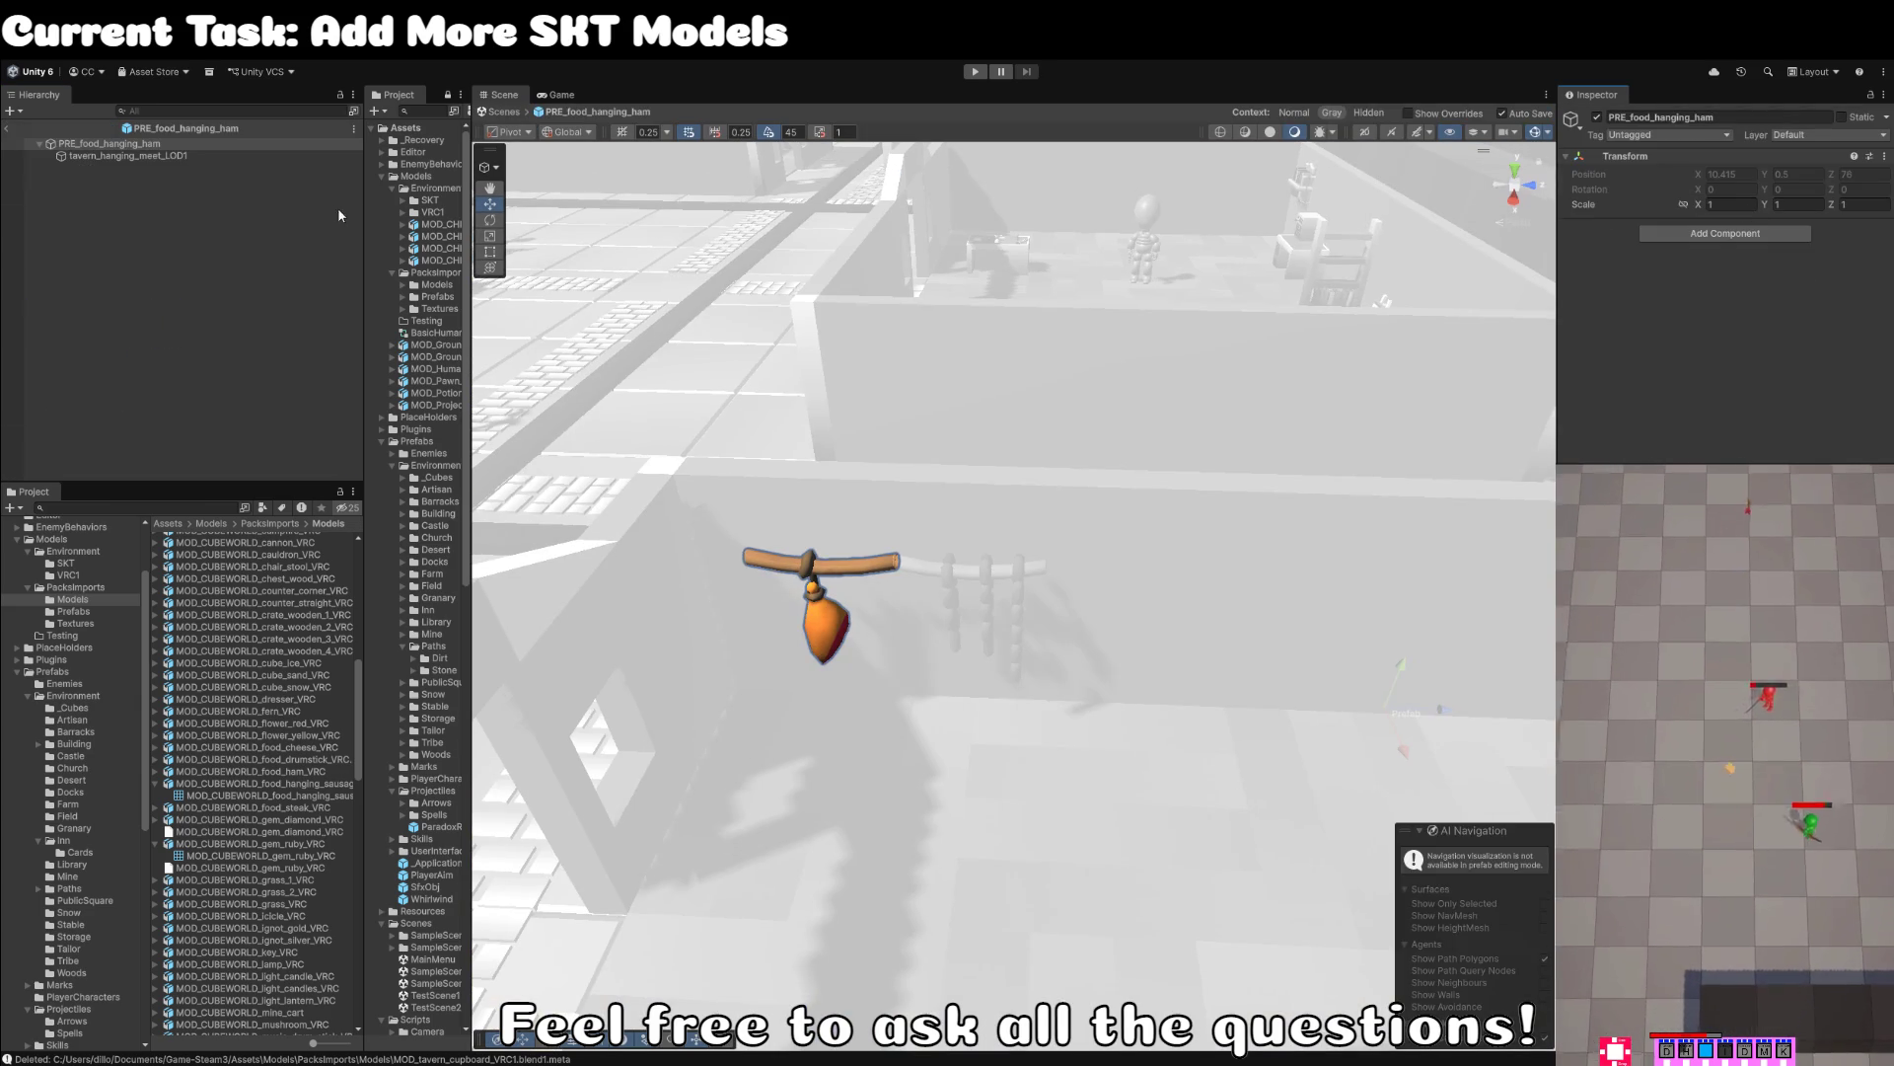
left_click(1714, 174)
left_click(1713, 174)
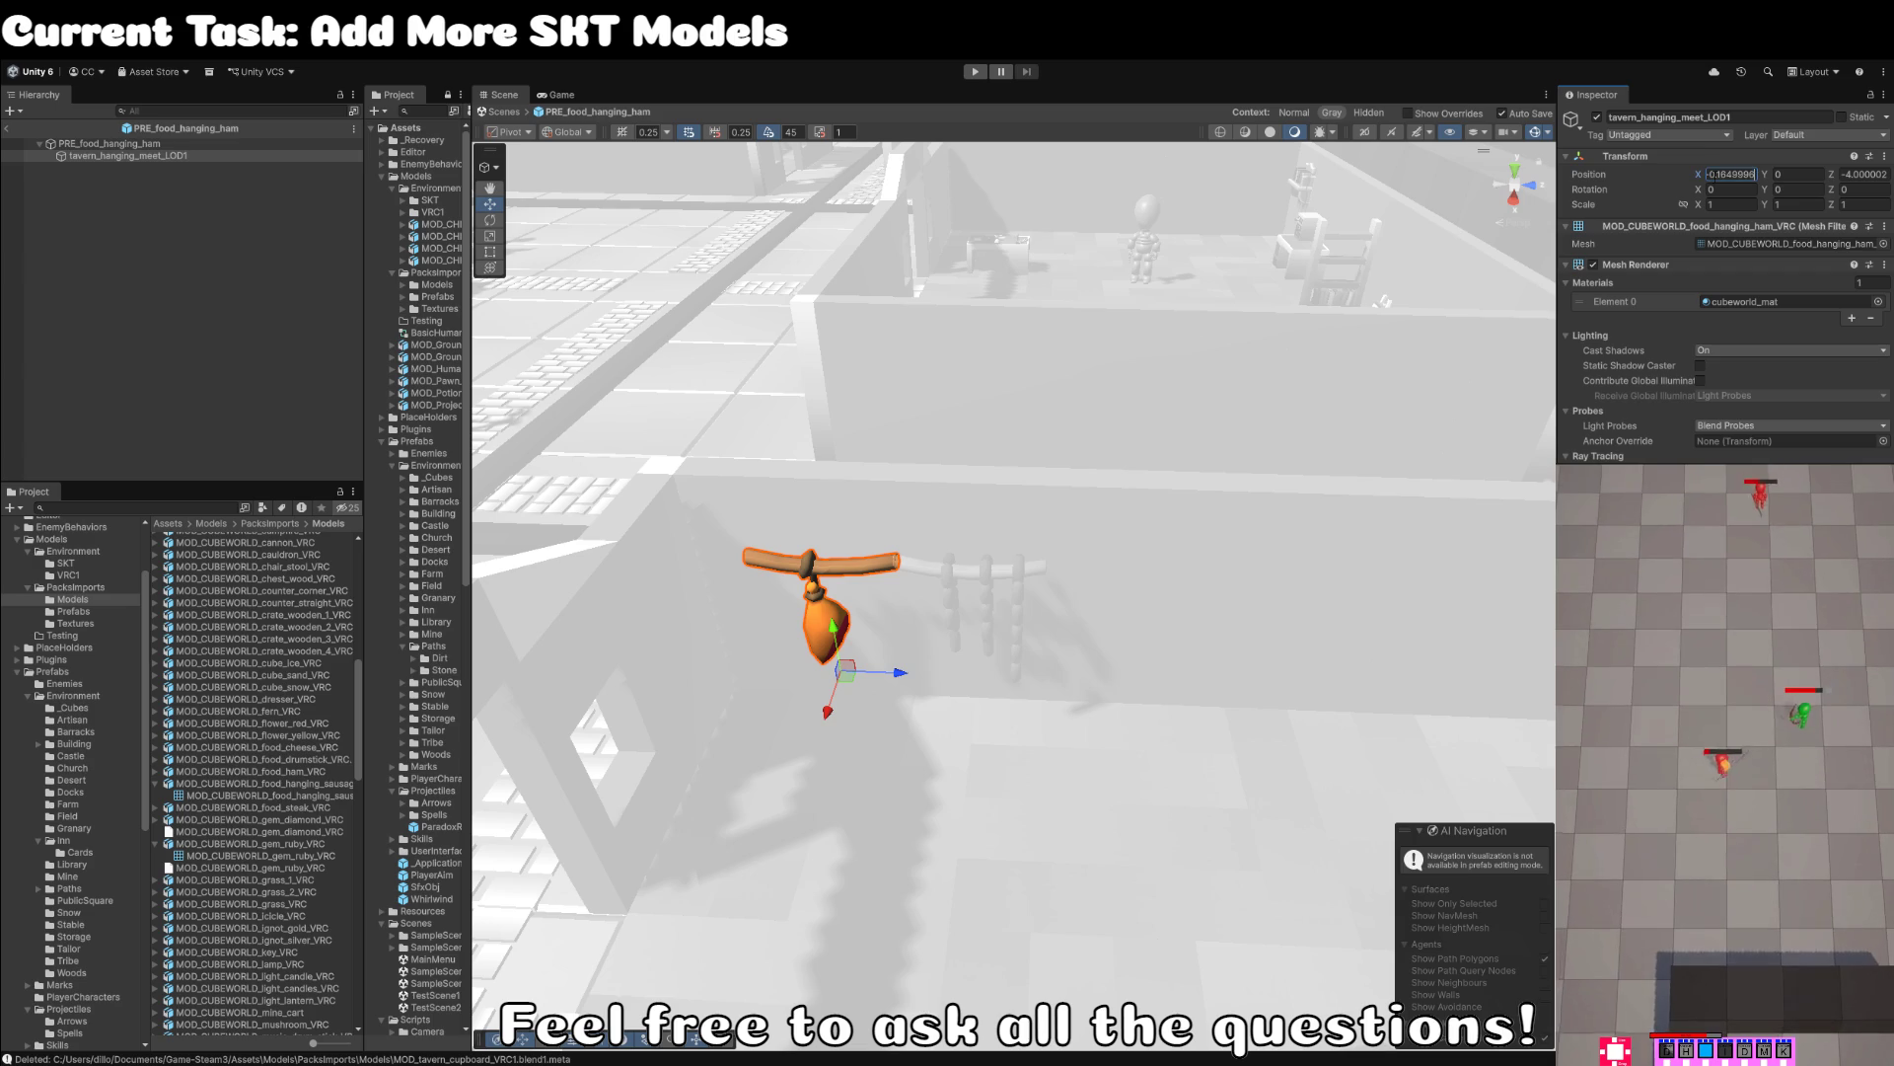
key("ctrl+a")
type("0")
key("Tab")
key("Tab")
type("0")
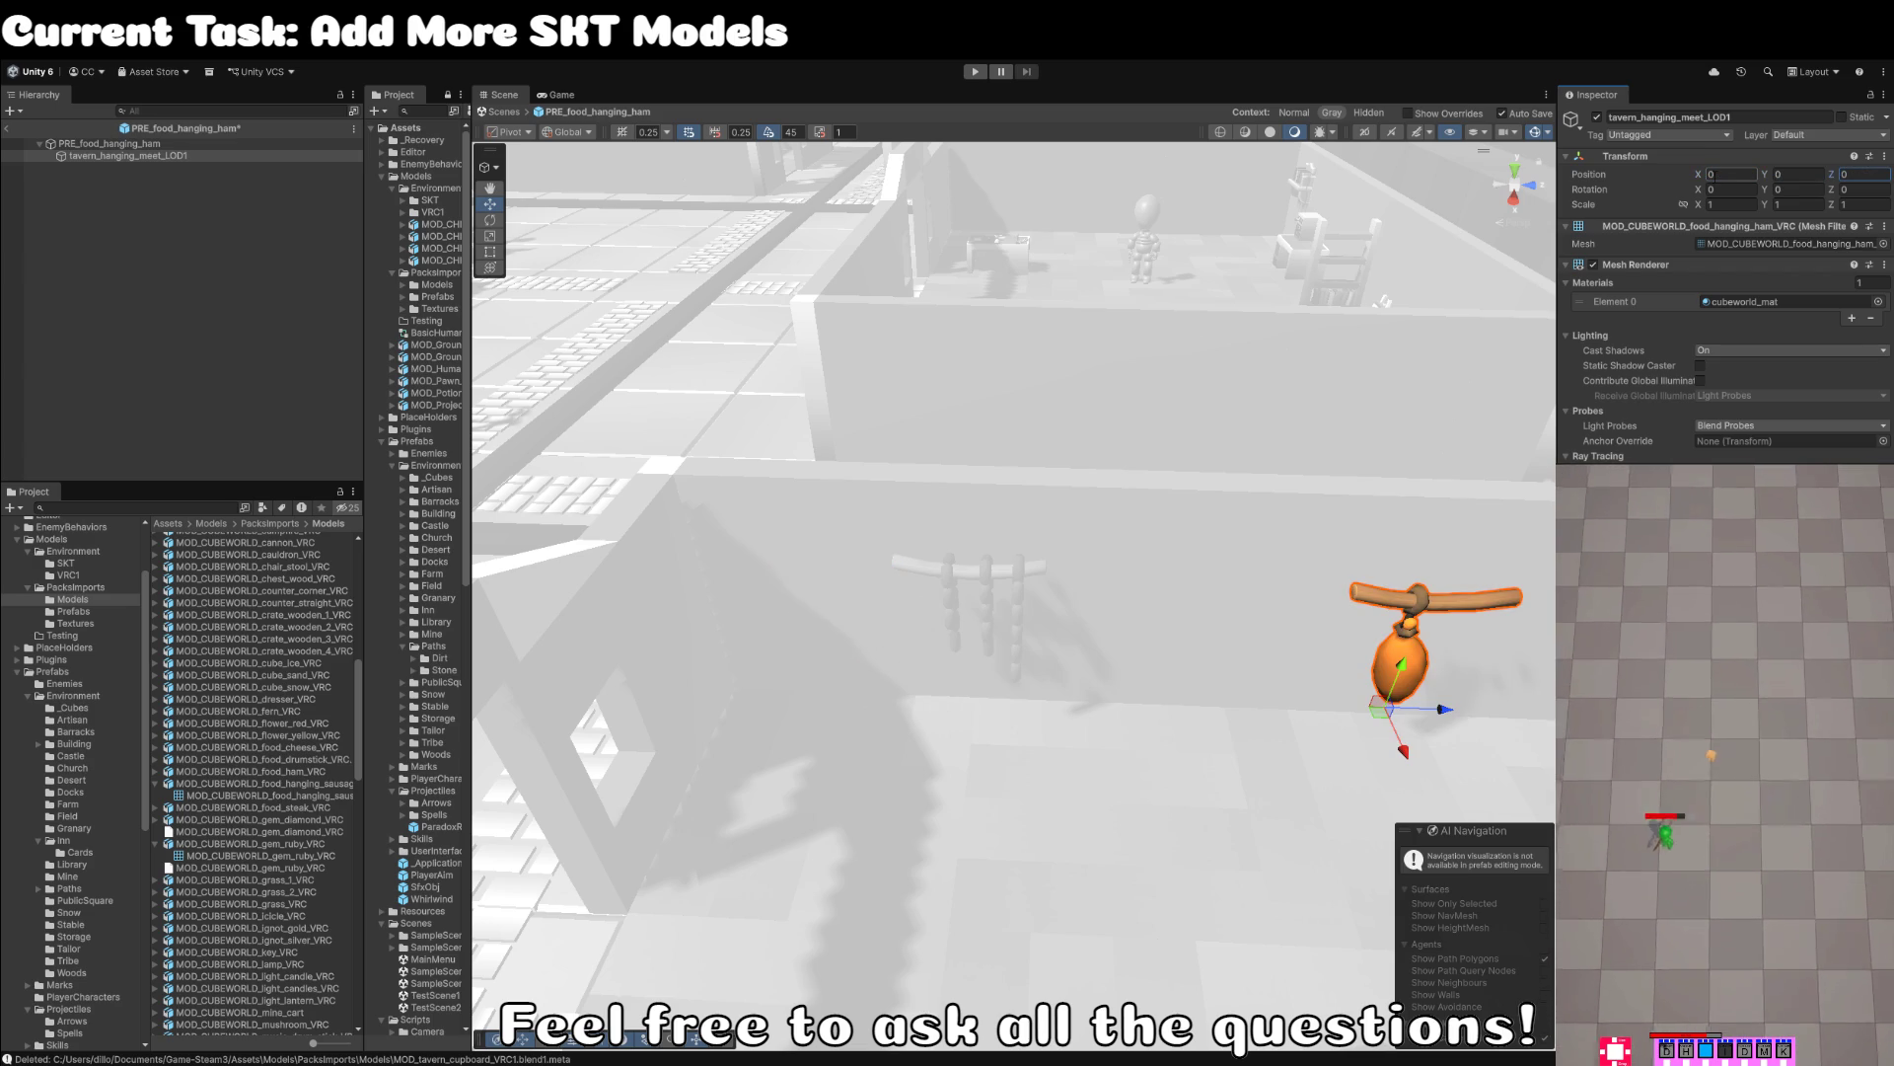
- Rename the ham's LOD1 child to Artwork
left_click(186, 158)
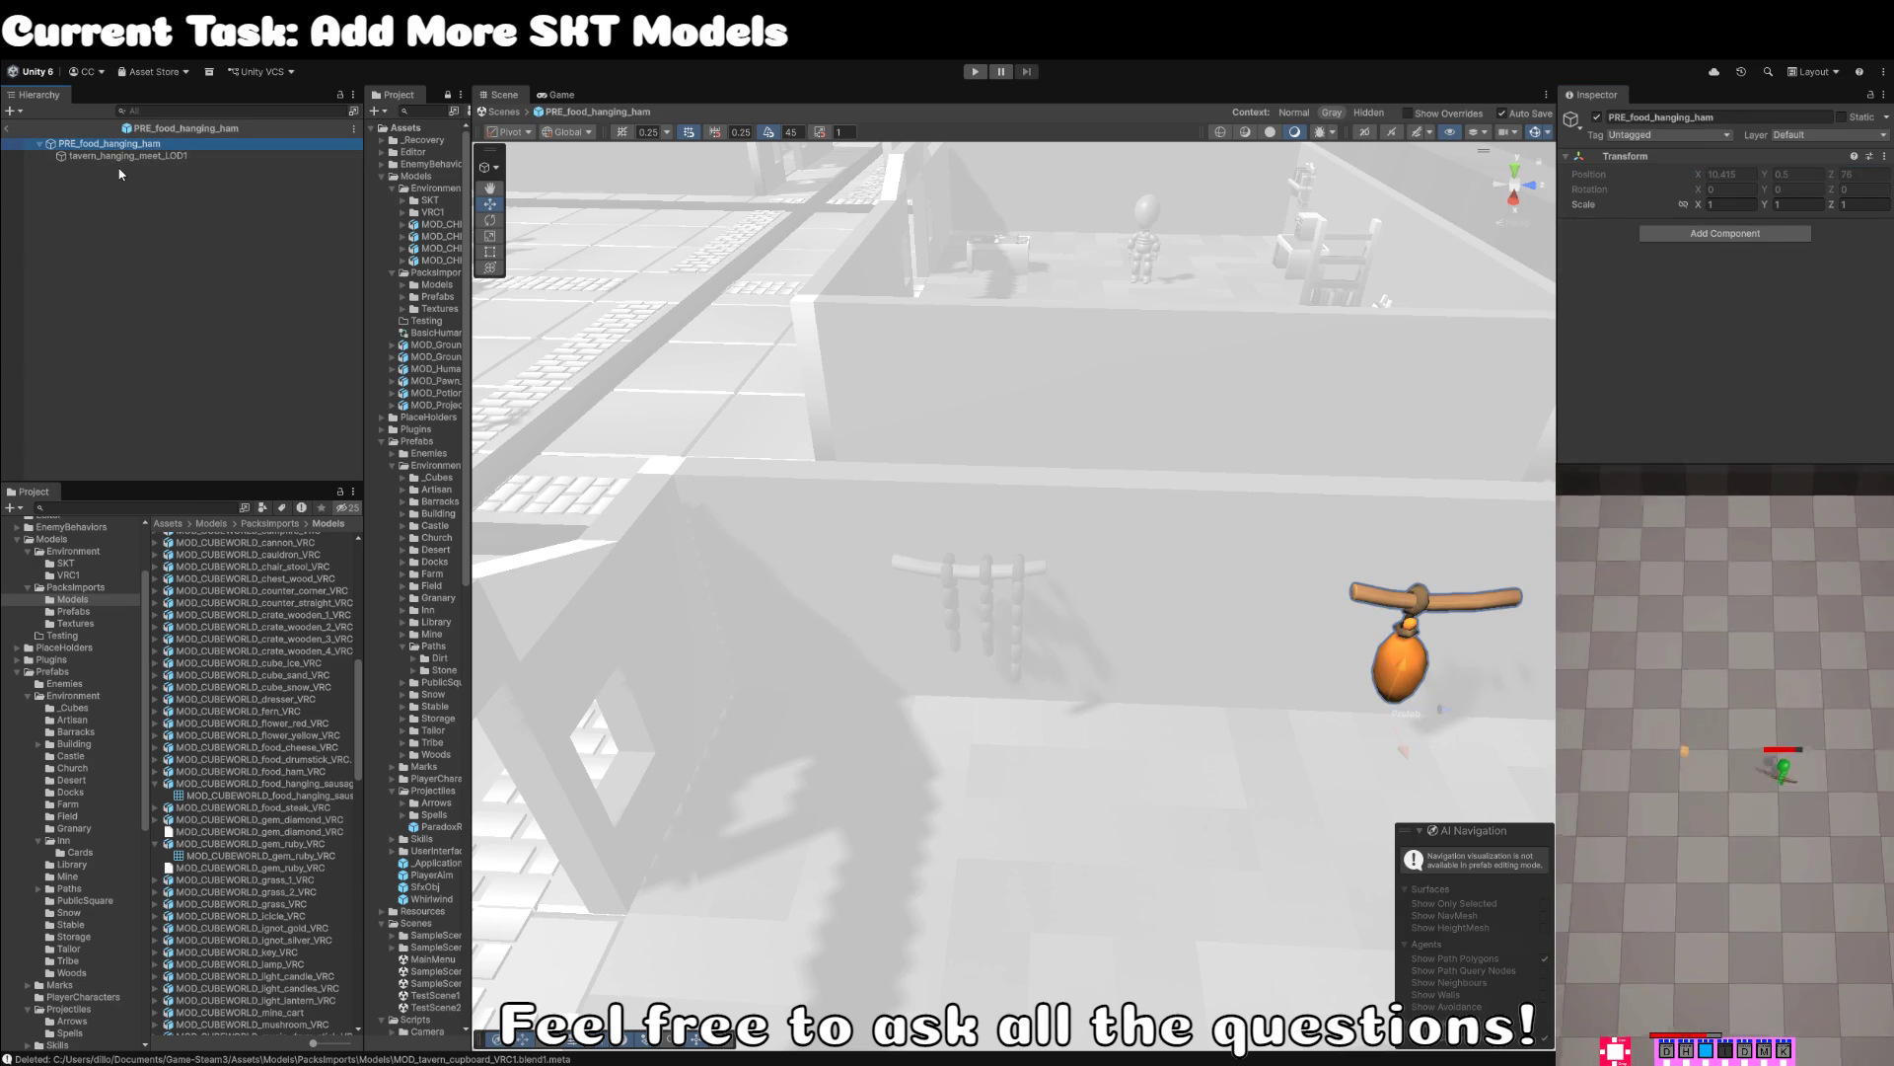
left_click(180, 160)
type("Ar")
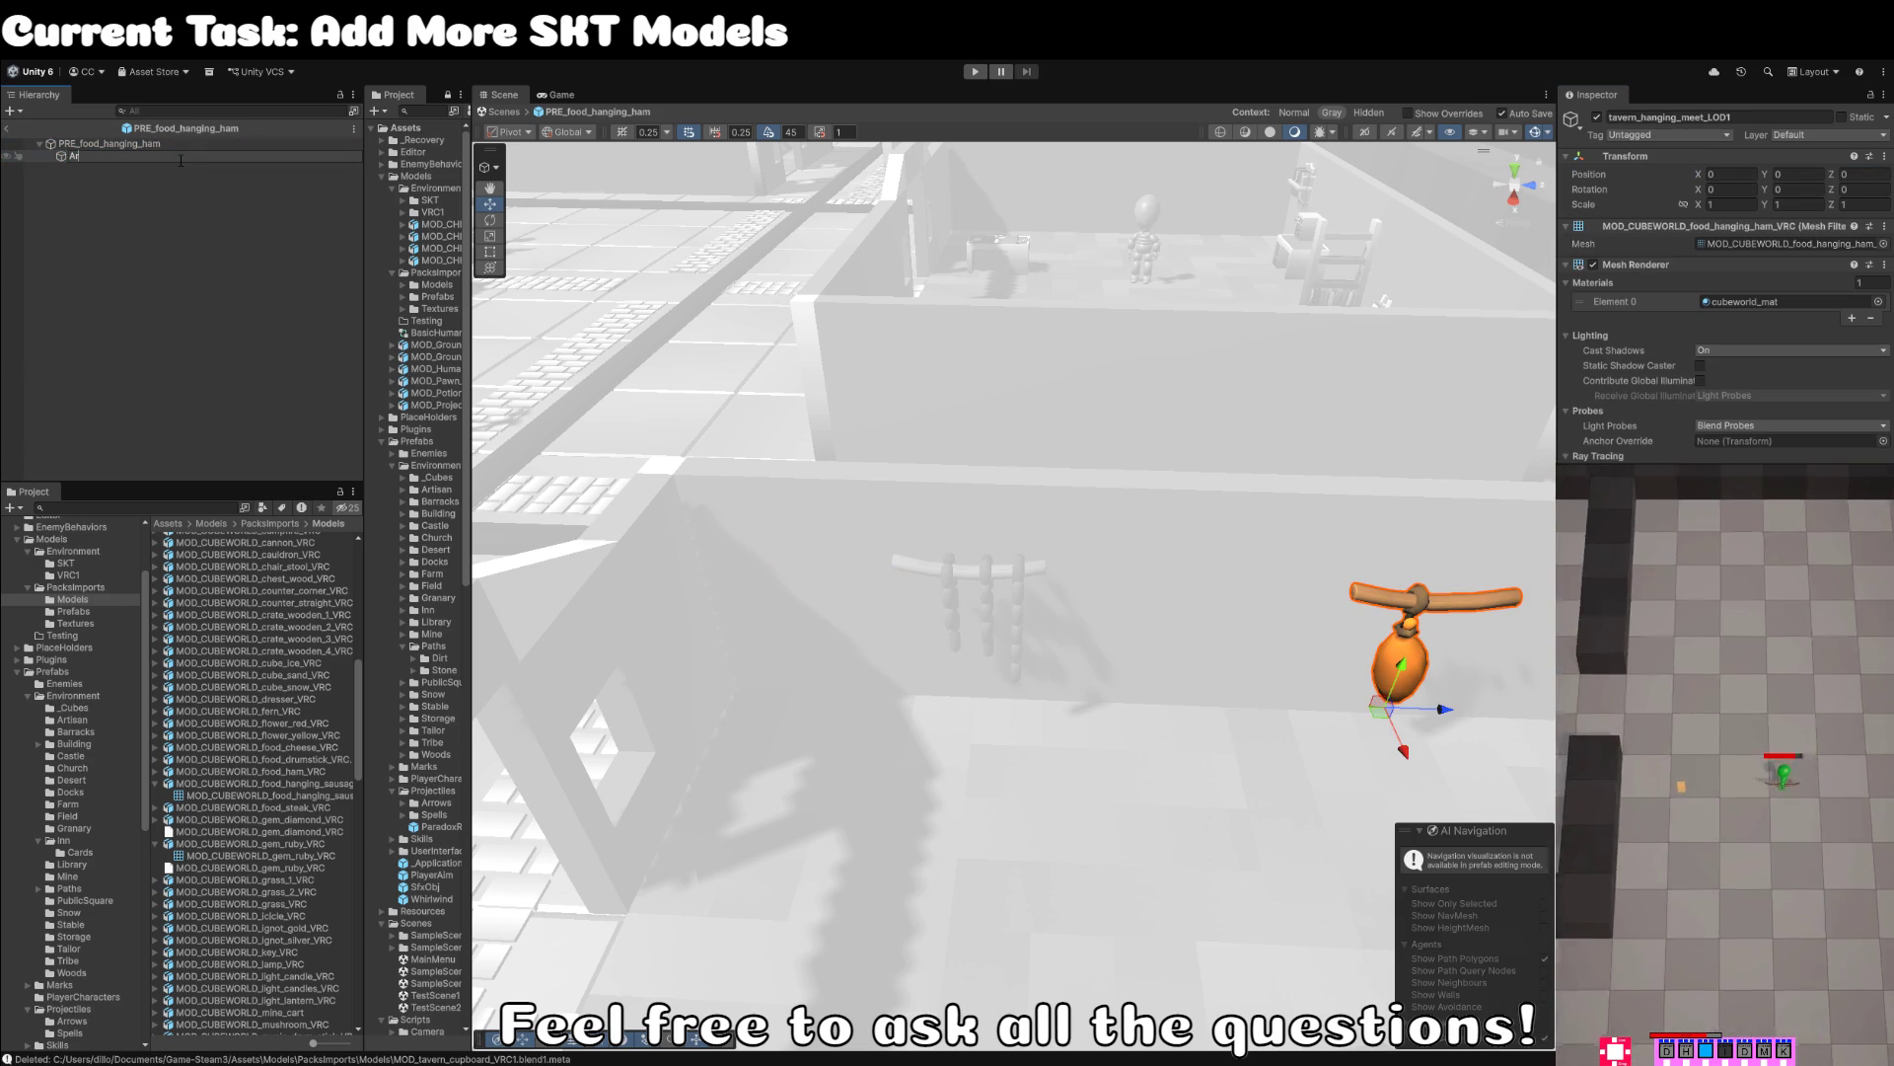
type("twoork")
key("Return")
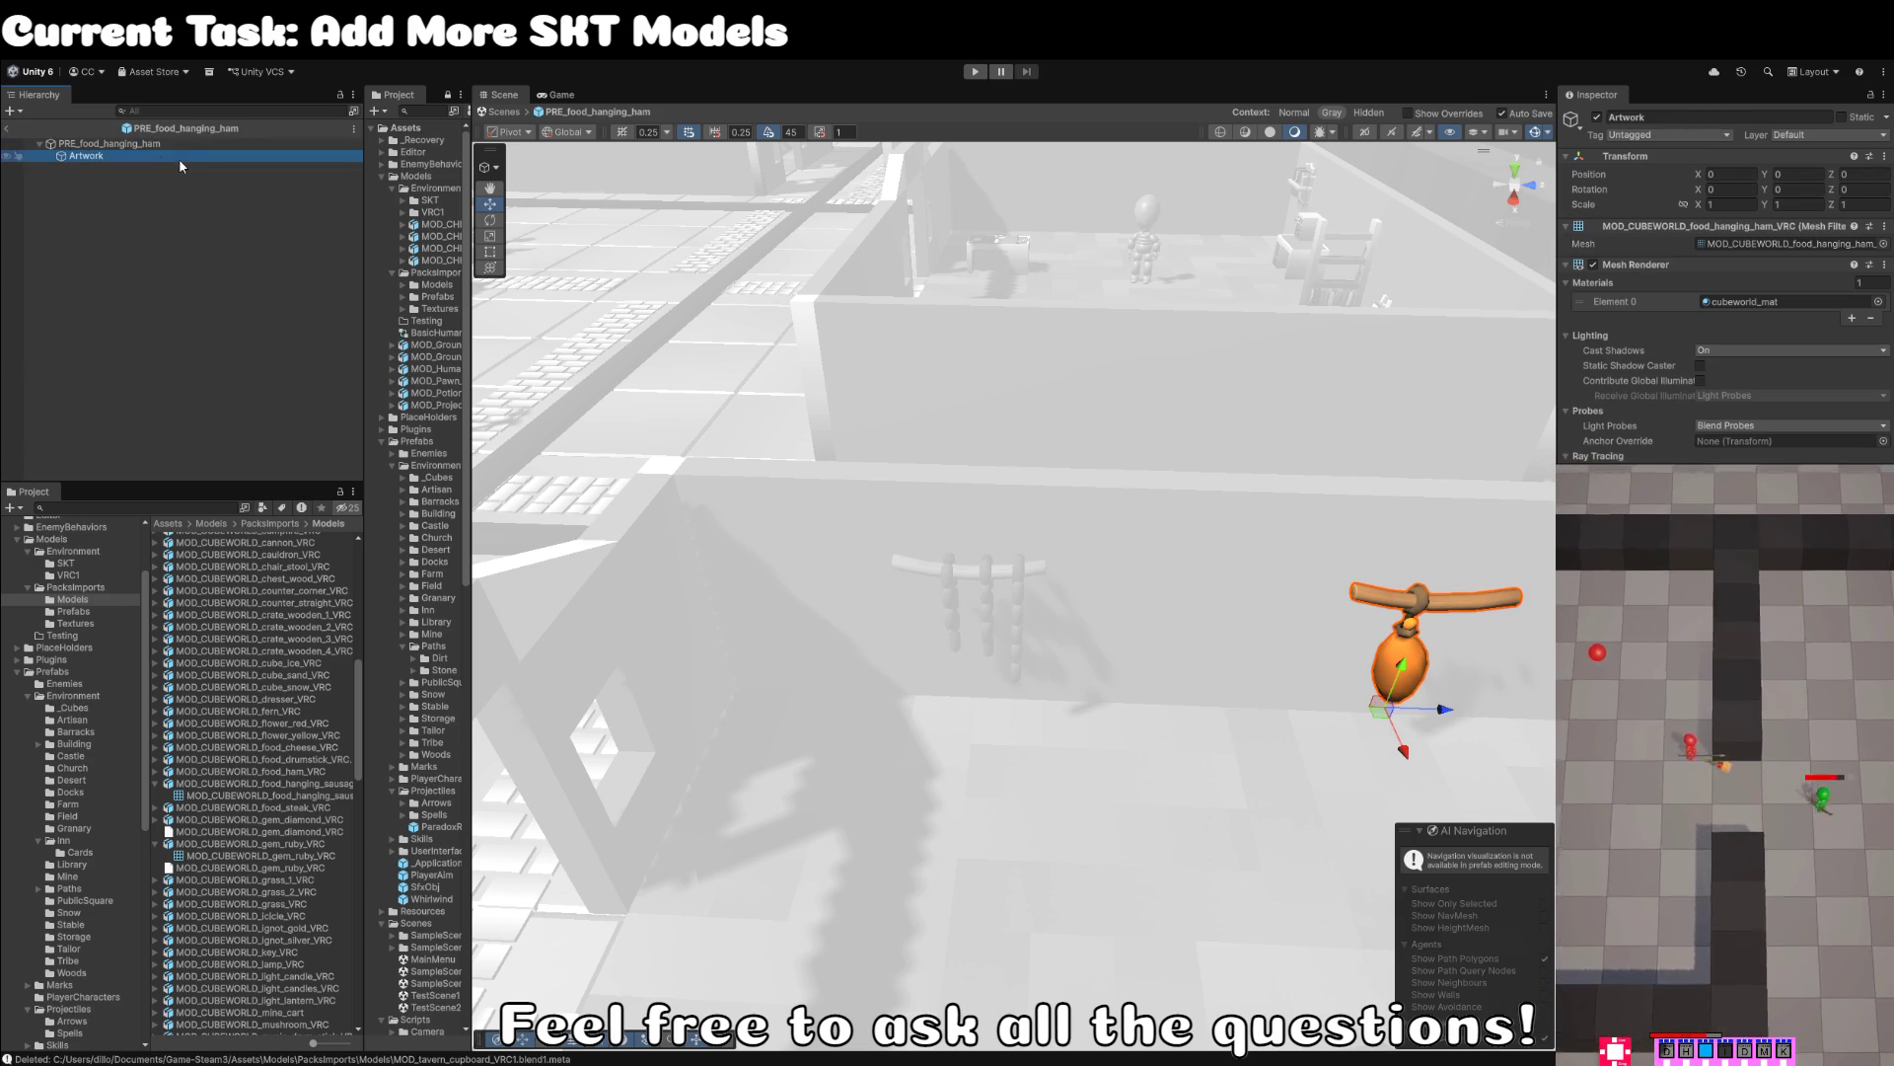
- Rename the ham model asset MOD_CUBEWORLD_food_hanging_ham_VRC and return to the scene
left_click(1786, 243)
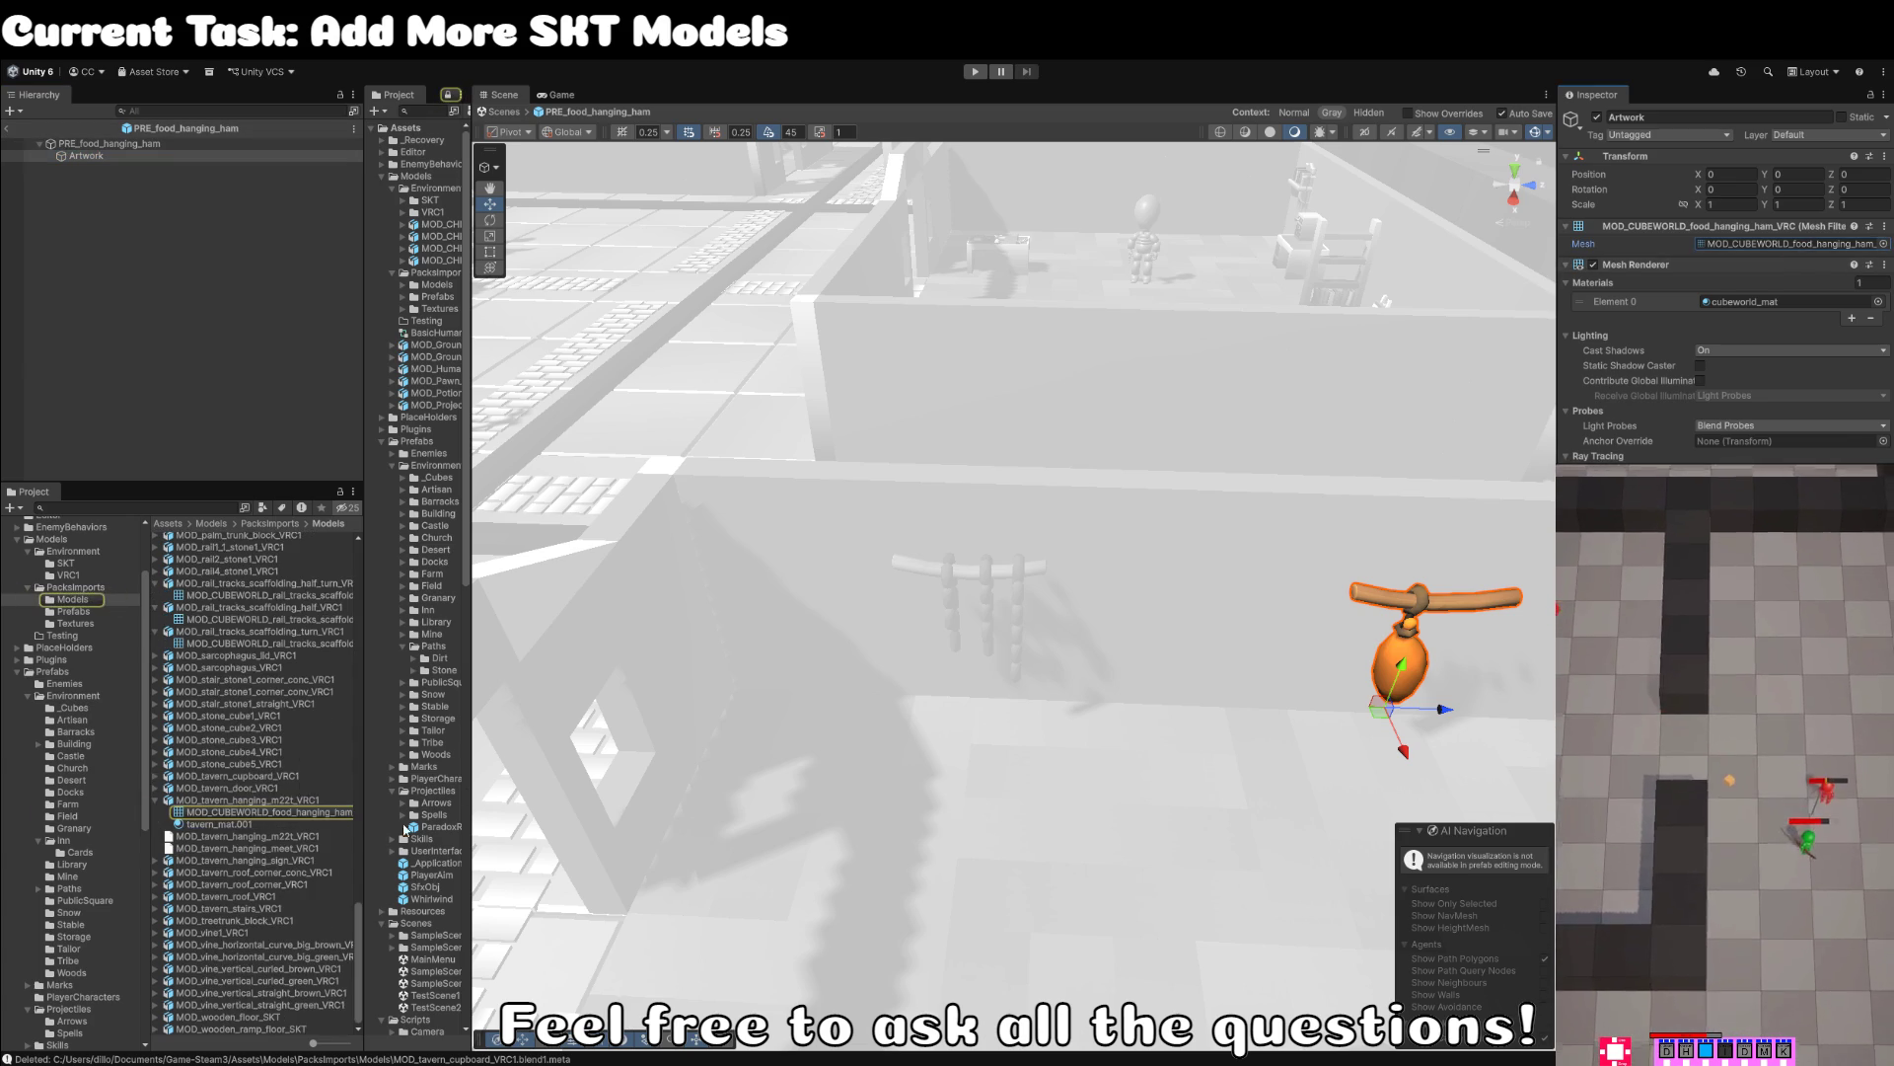
left_click(327, 801)
key("F2")
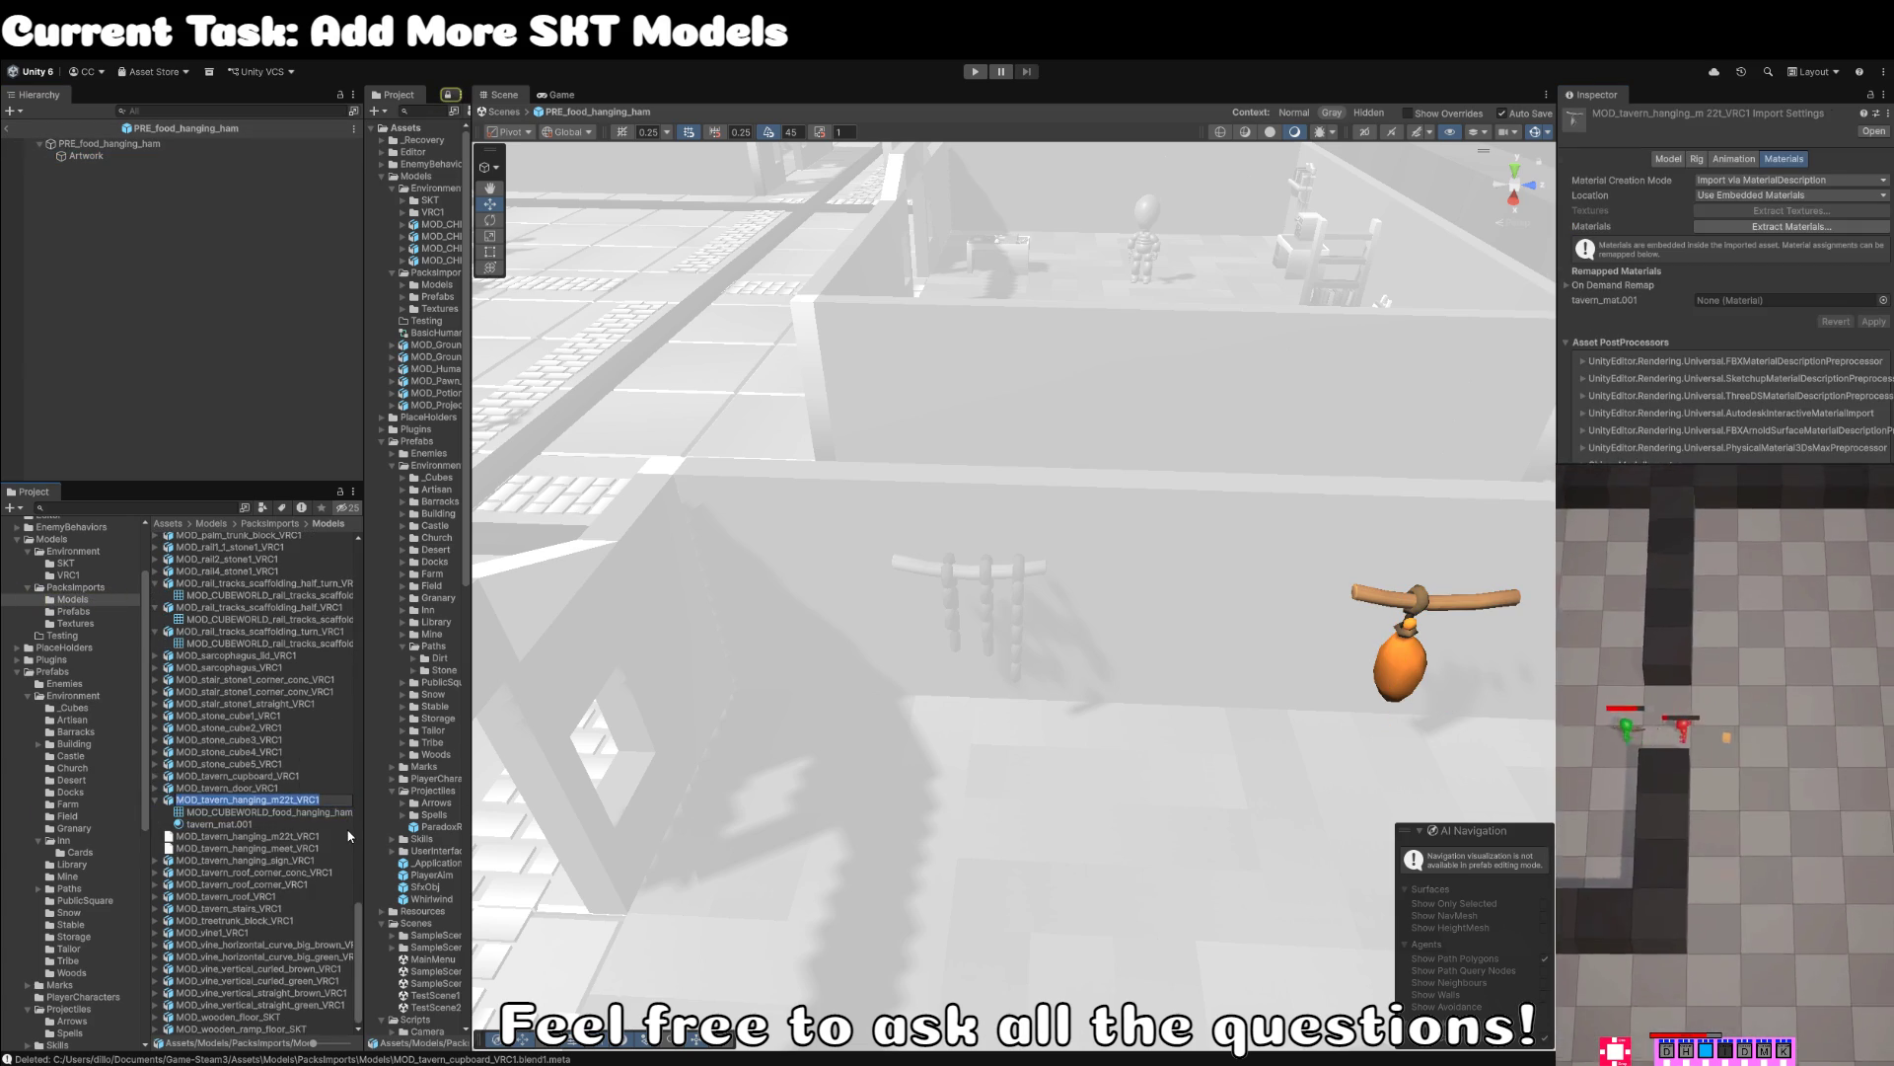
key("ctrl+v")
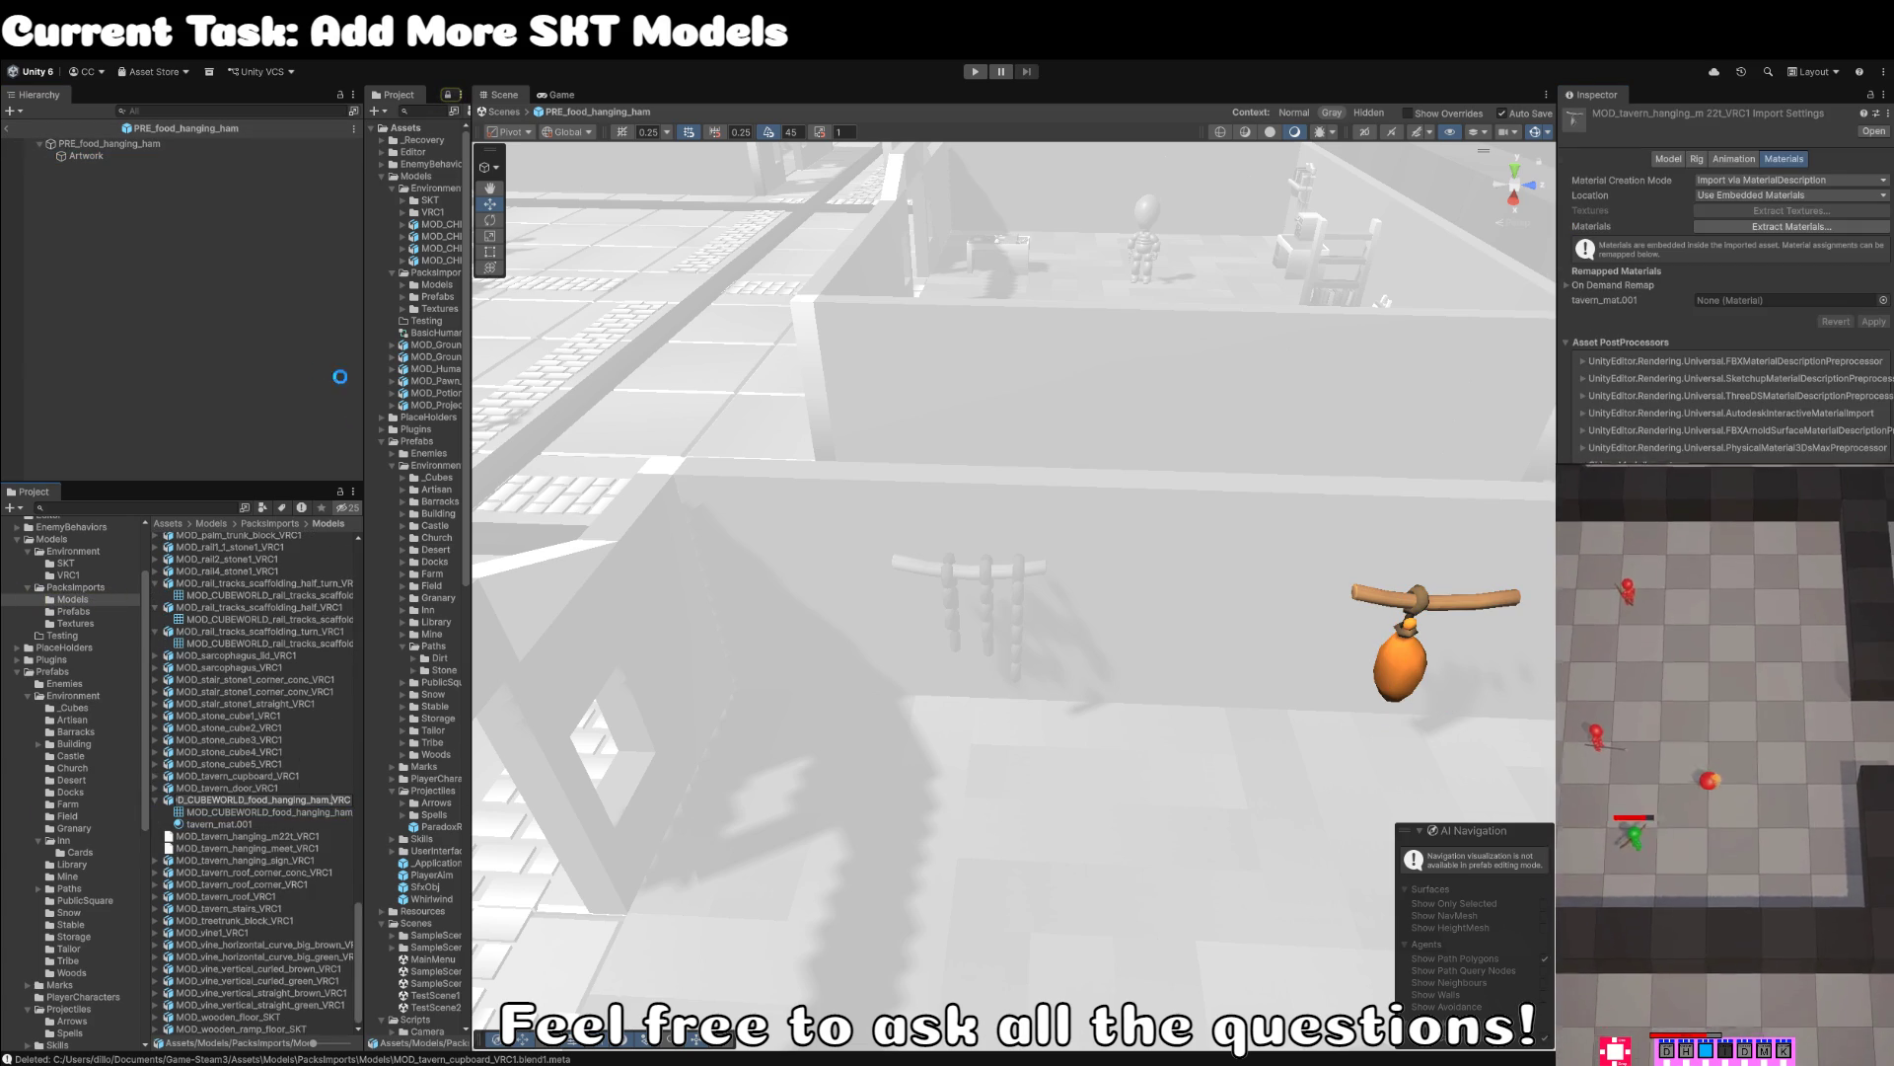
left_click(106, 288)
left_click(7, 128)
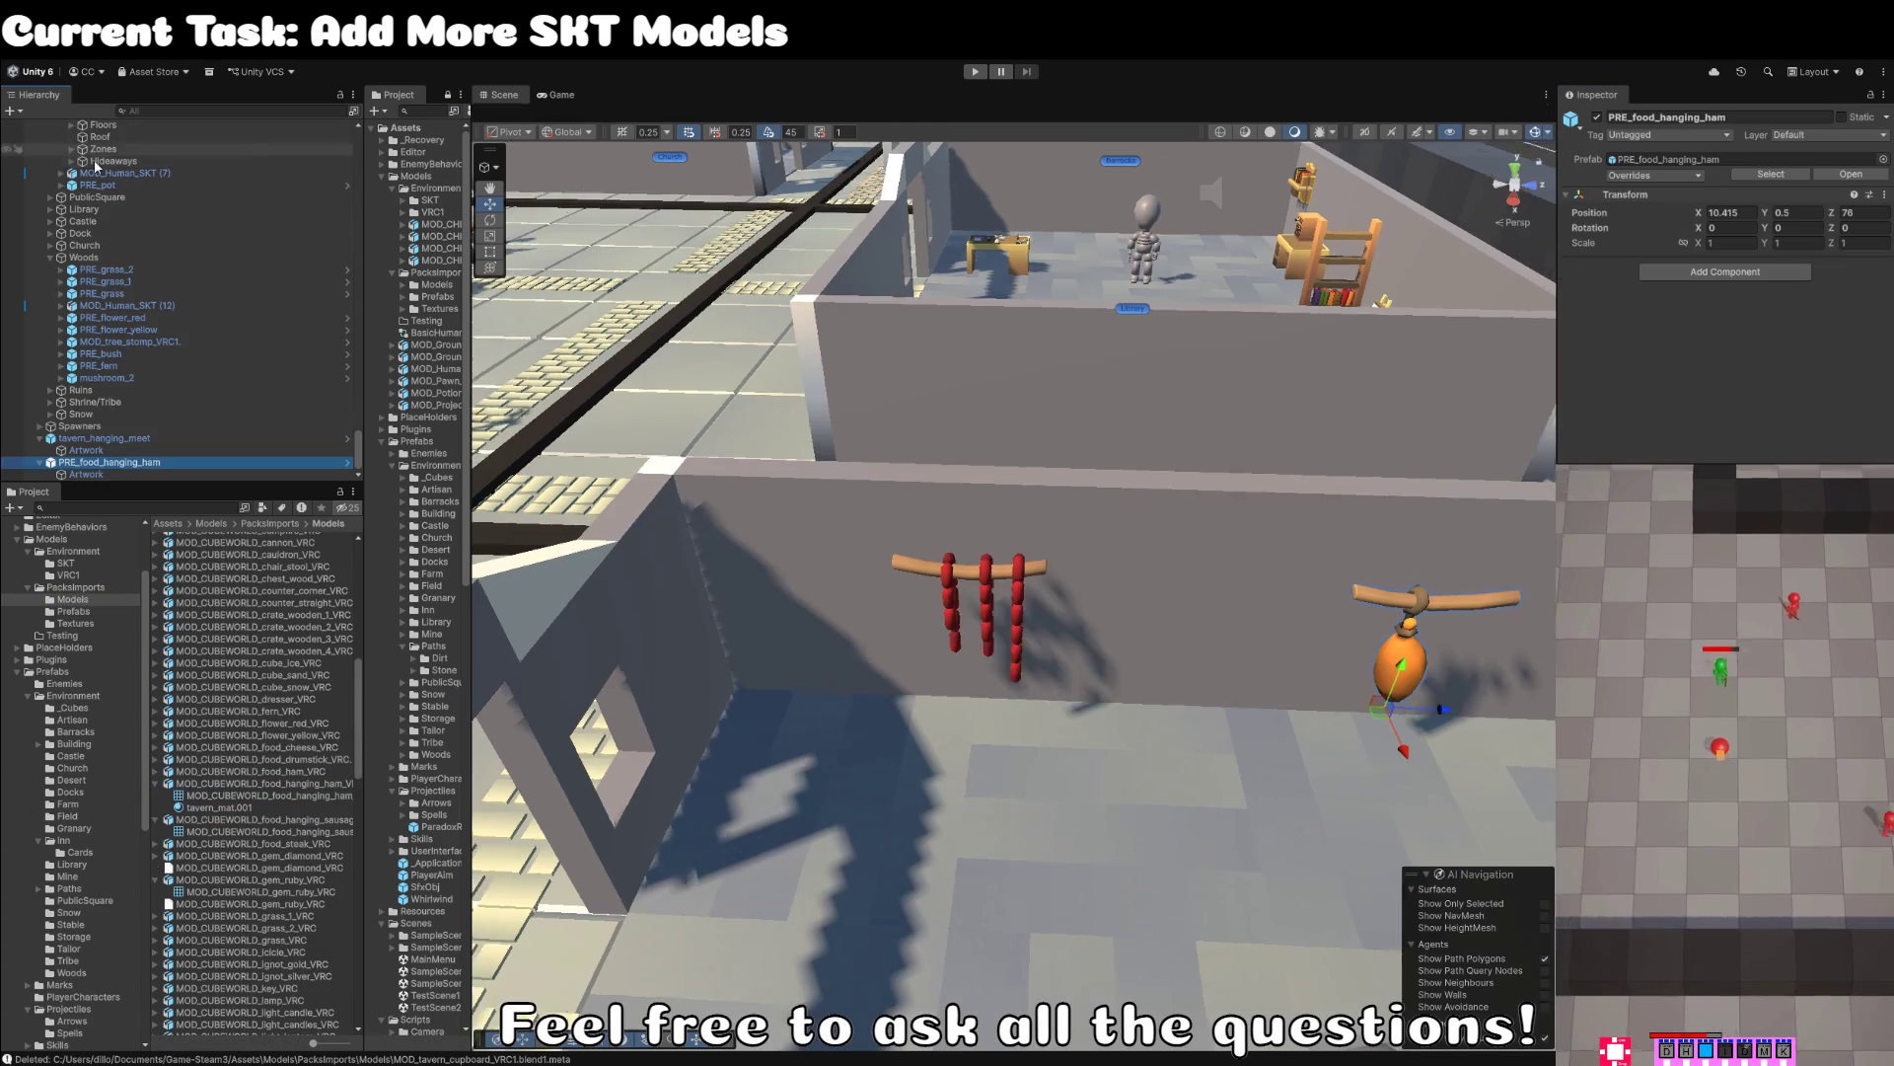
- Move PRE_food_hanging_ham along the wall to hang beside the sausages
left_click(1851, 174)
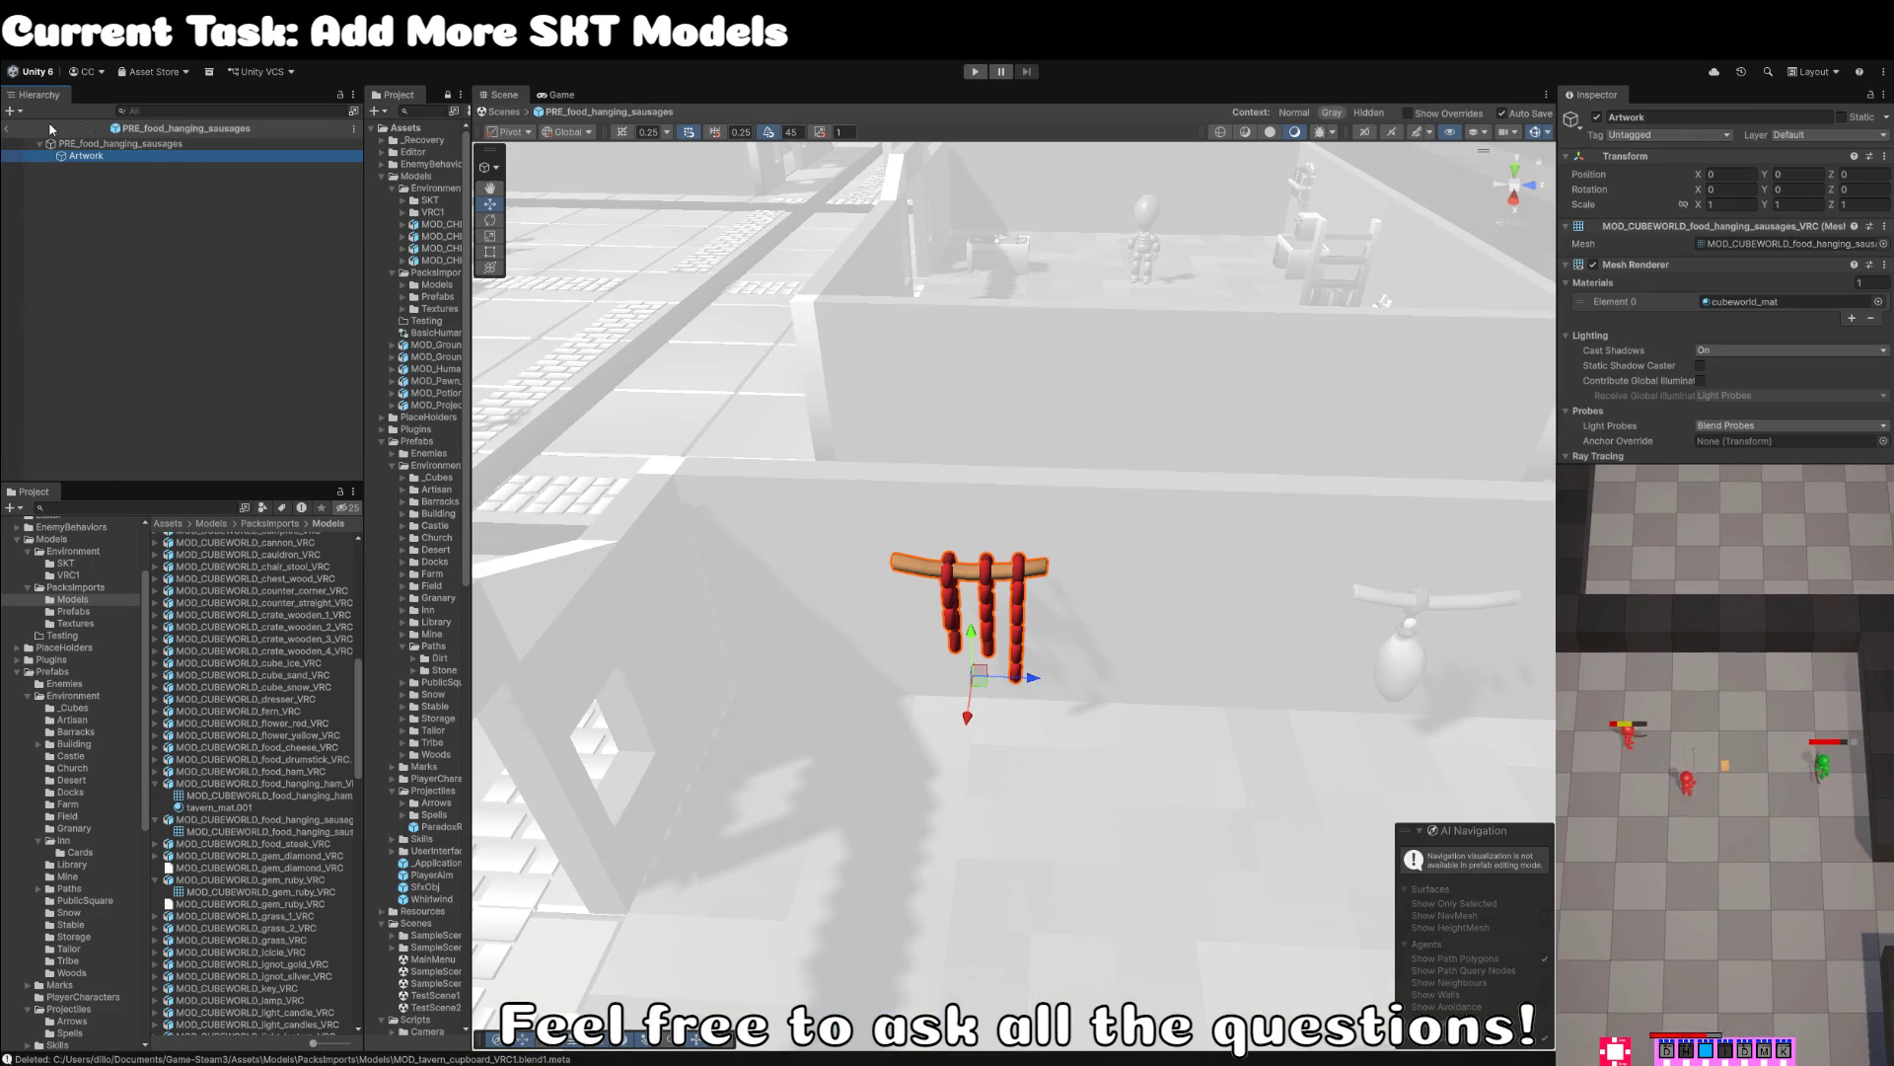
left_click(7, 128)
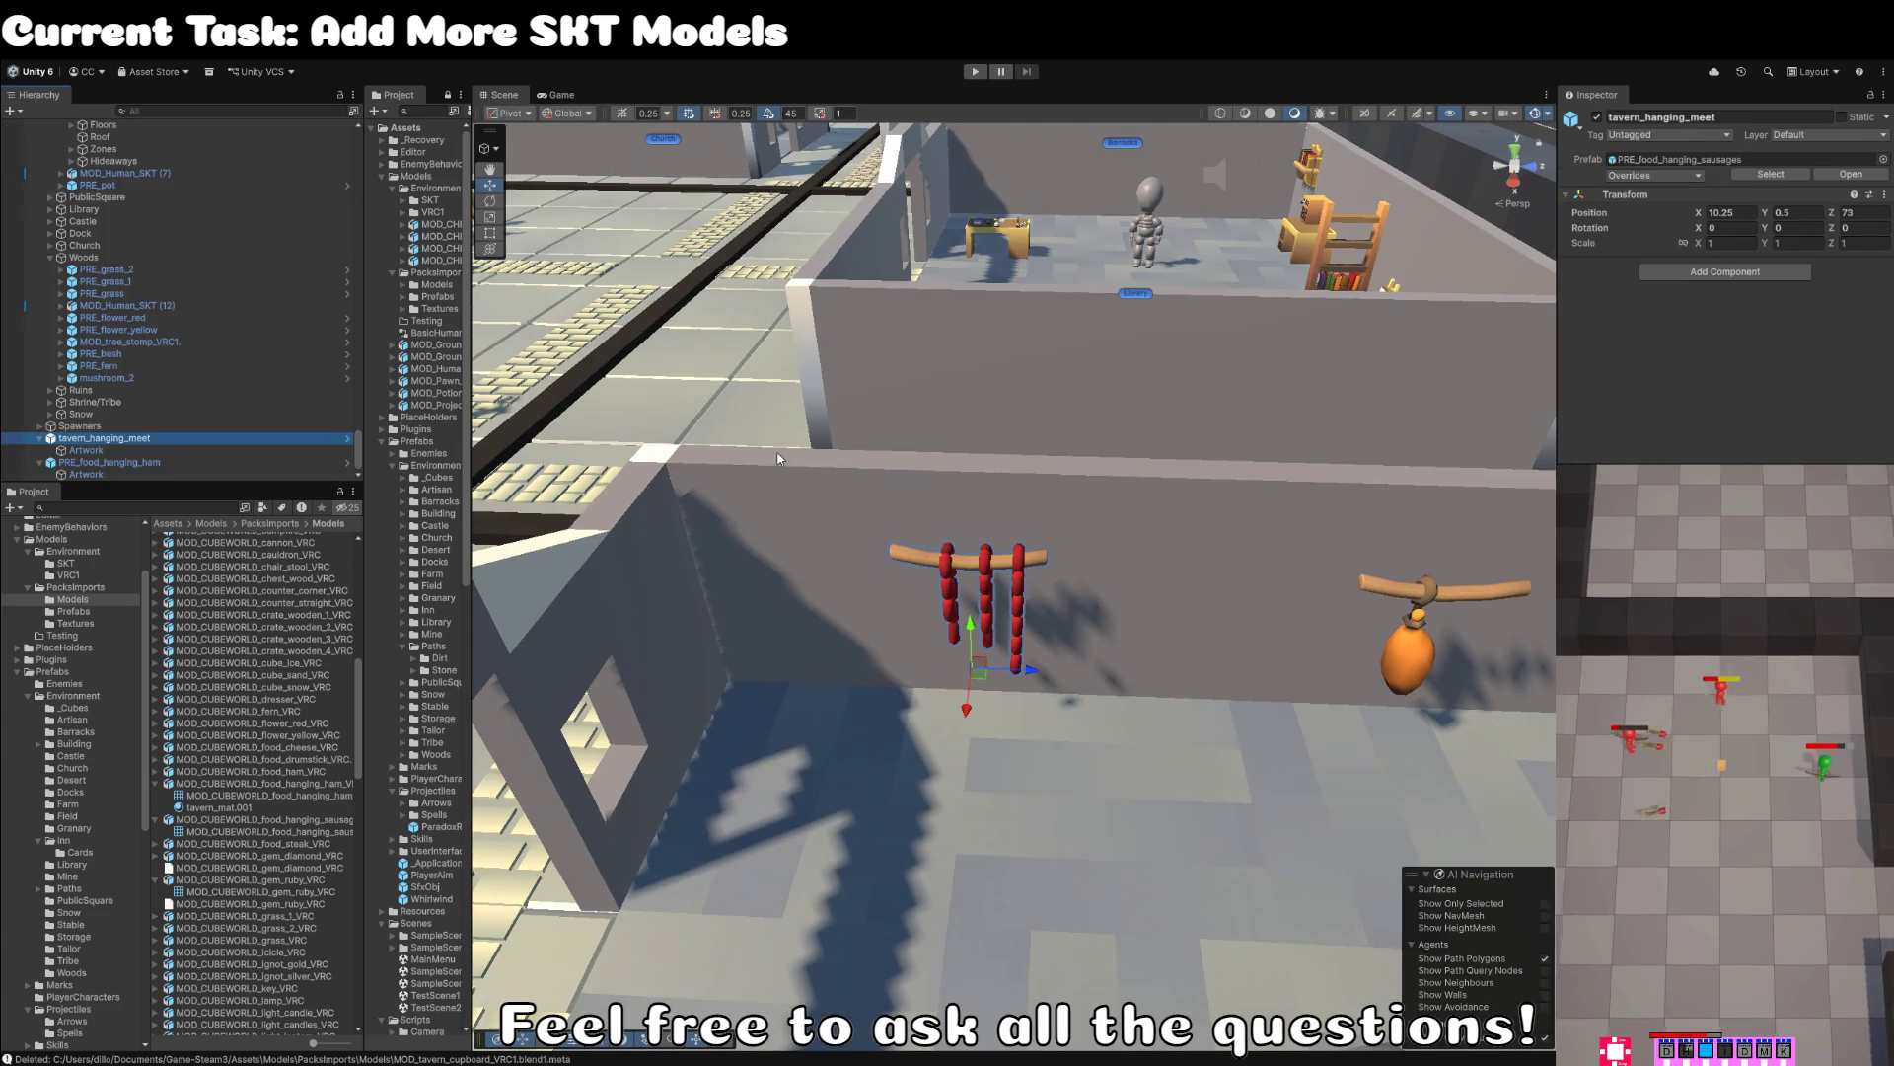
left_click(1434, 599)
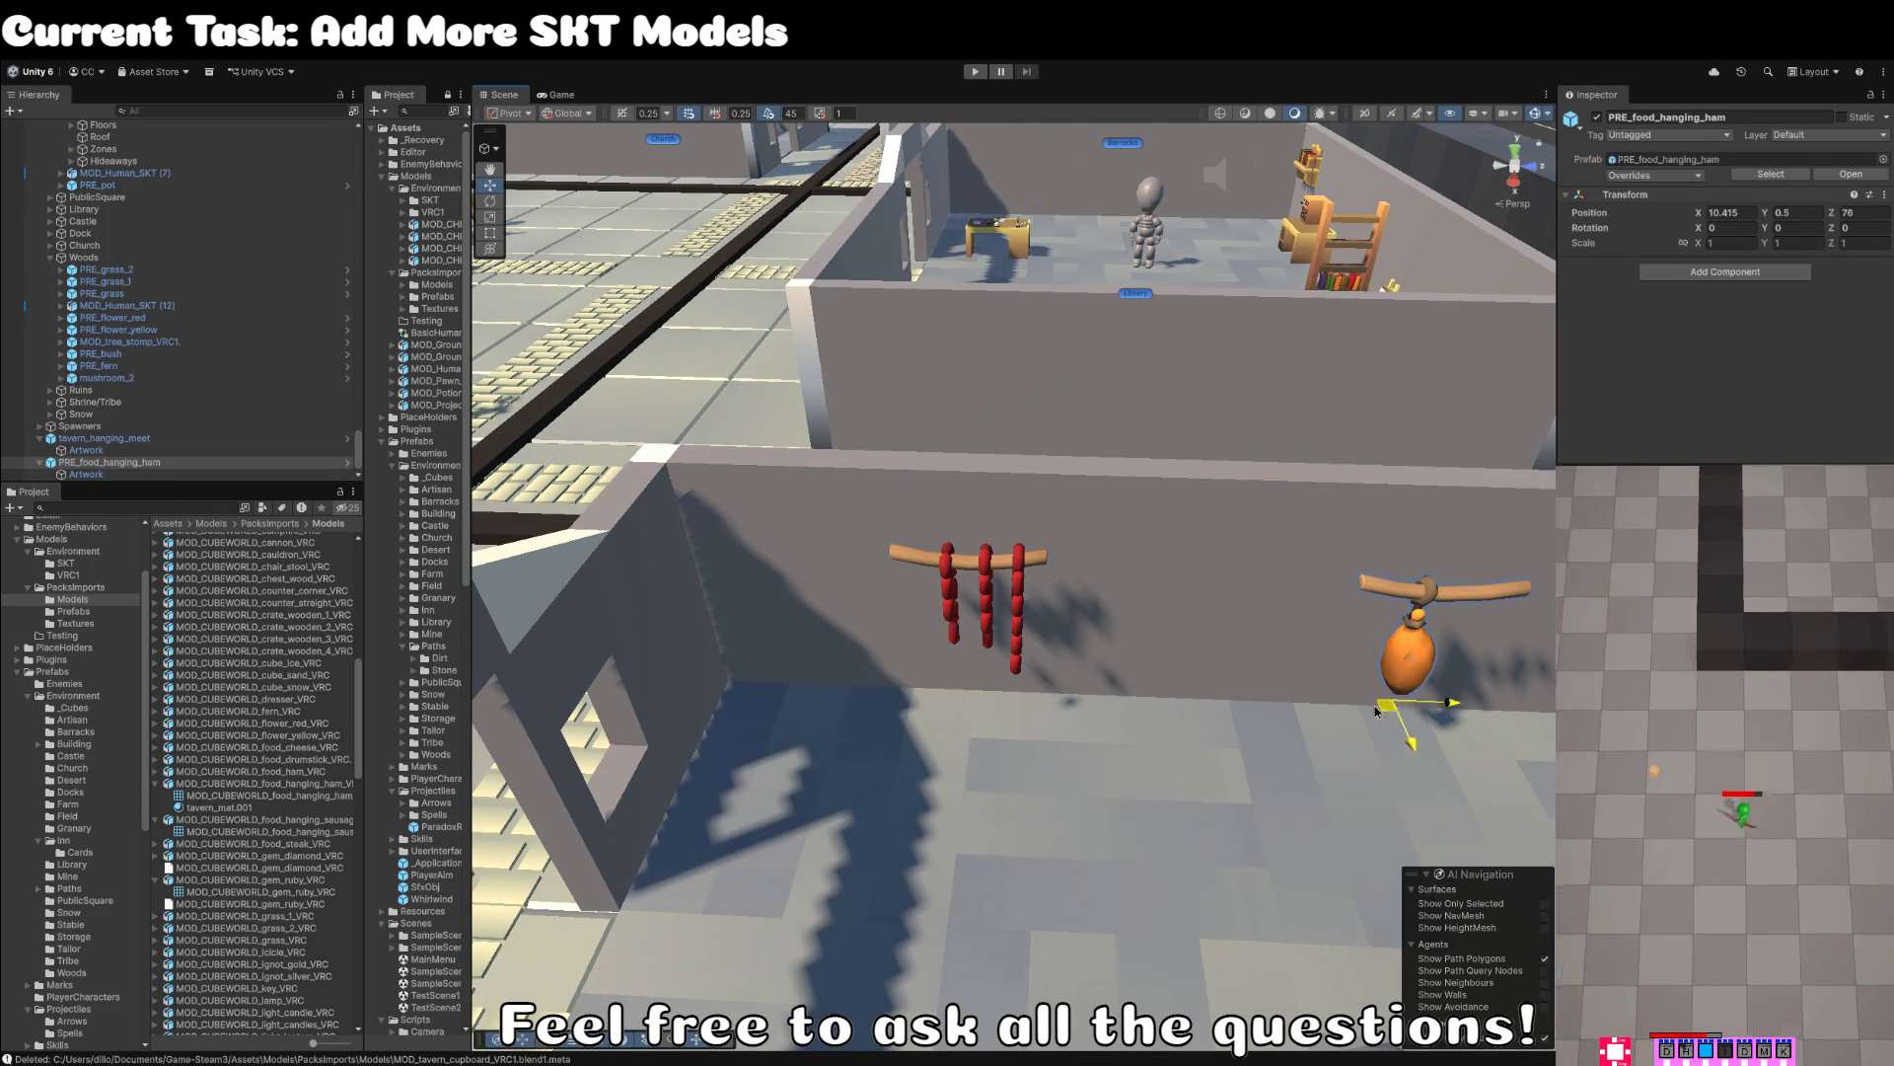
mouse_move(1376, 710)
left_mouse_down()
mouse_move(838, 671)
mouse_move(955, 604)
mouse_move(1003, 448)
left_mouse_up()
left_click(1020, 375)
left_click_drag(1020, 375, 1112, 487)
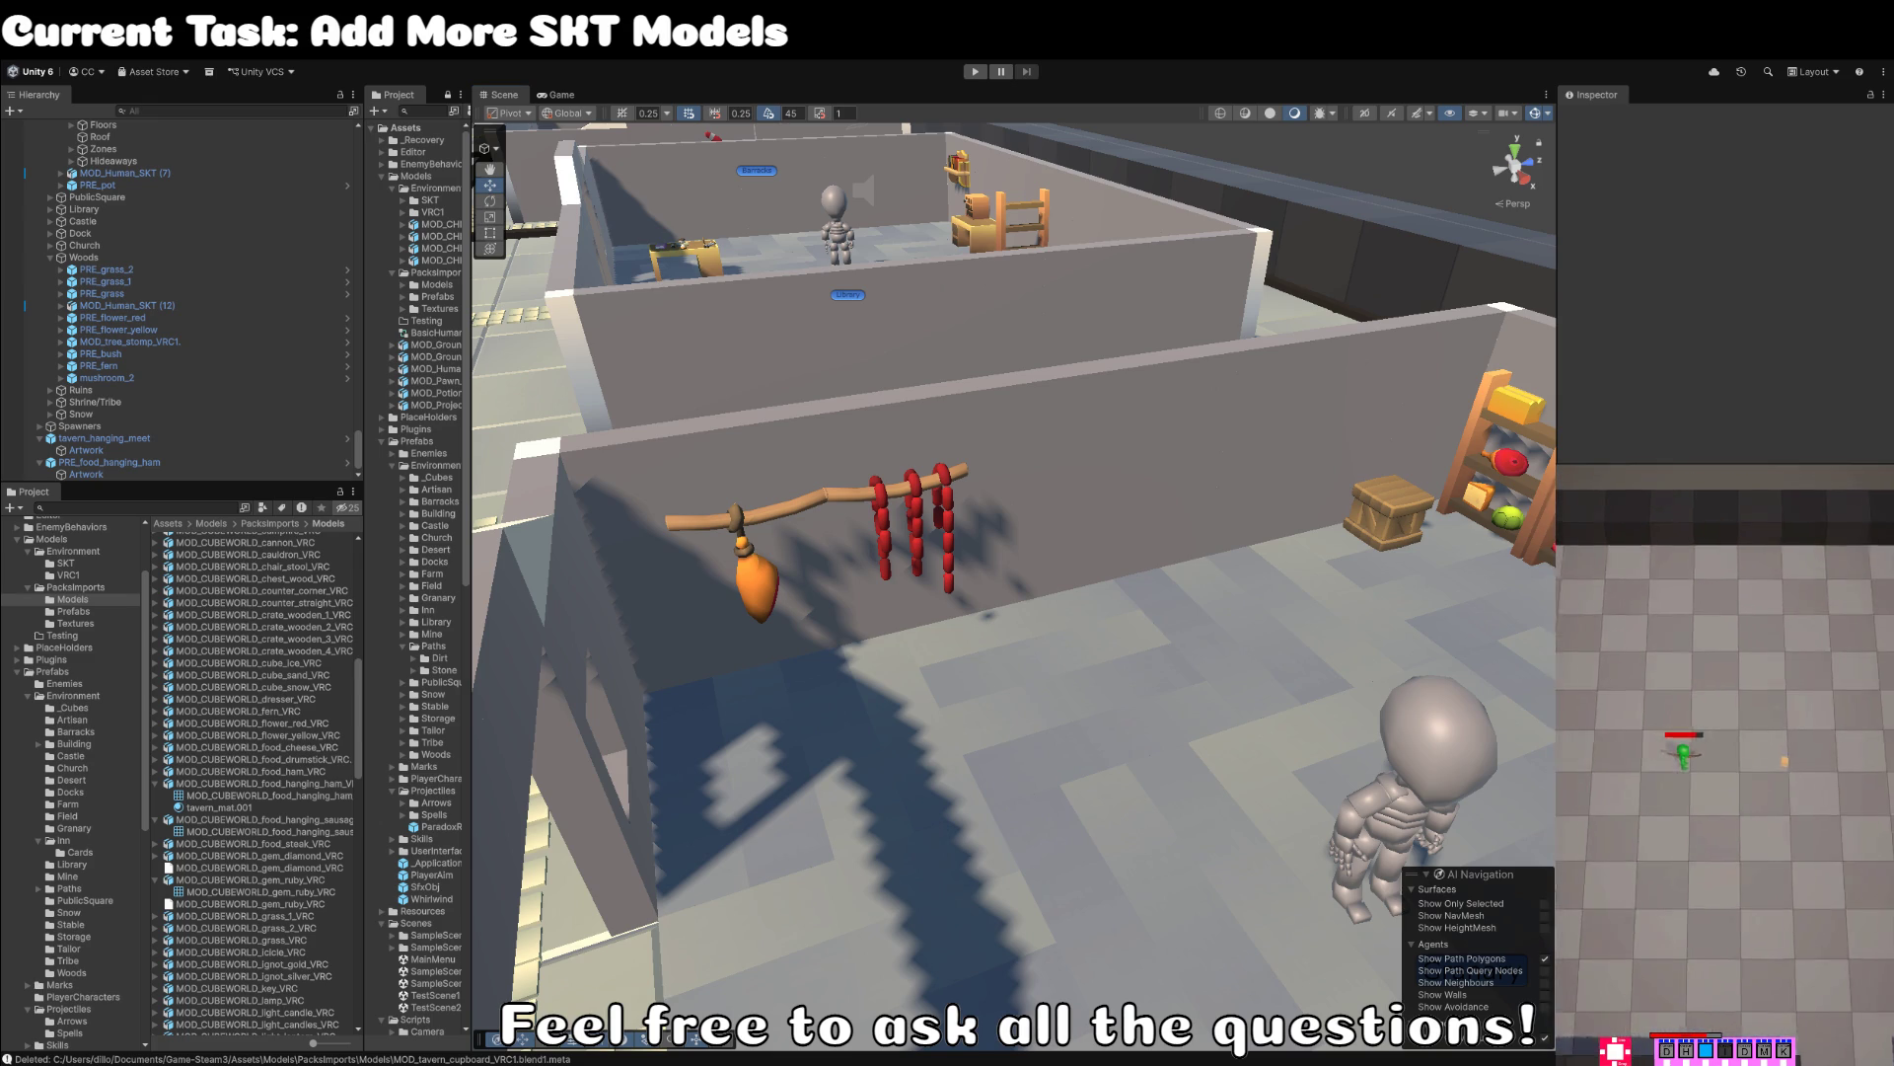
- Frame the tavern room and select the PRE_mushroom prefab and MOD_CUBEWORLD_mushroom_VRC model
left_click_drag(976, 433, 1036, 367)
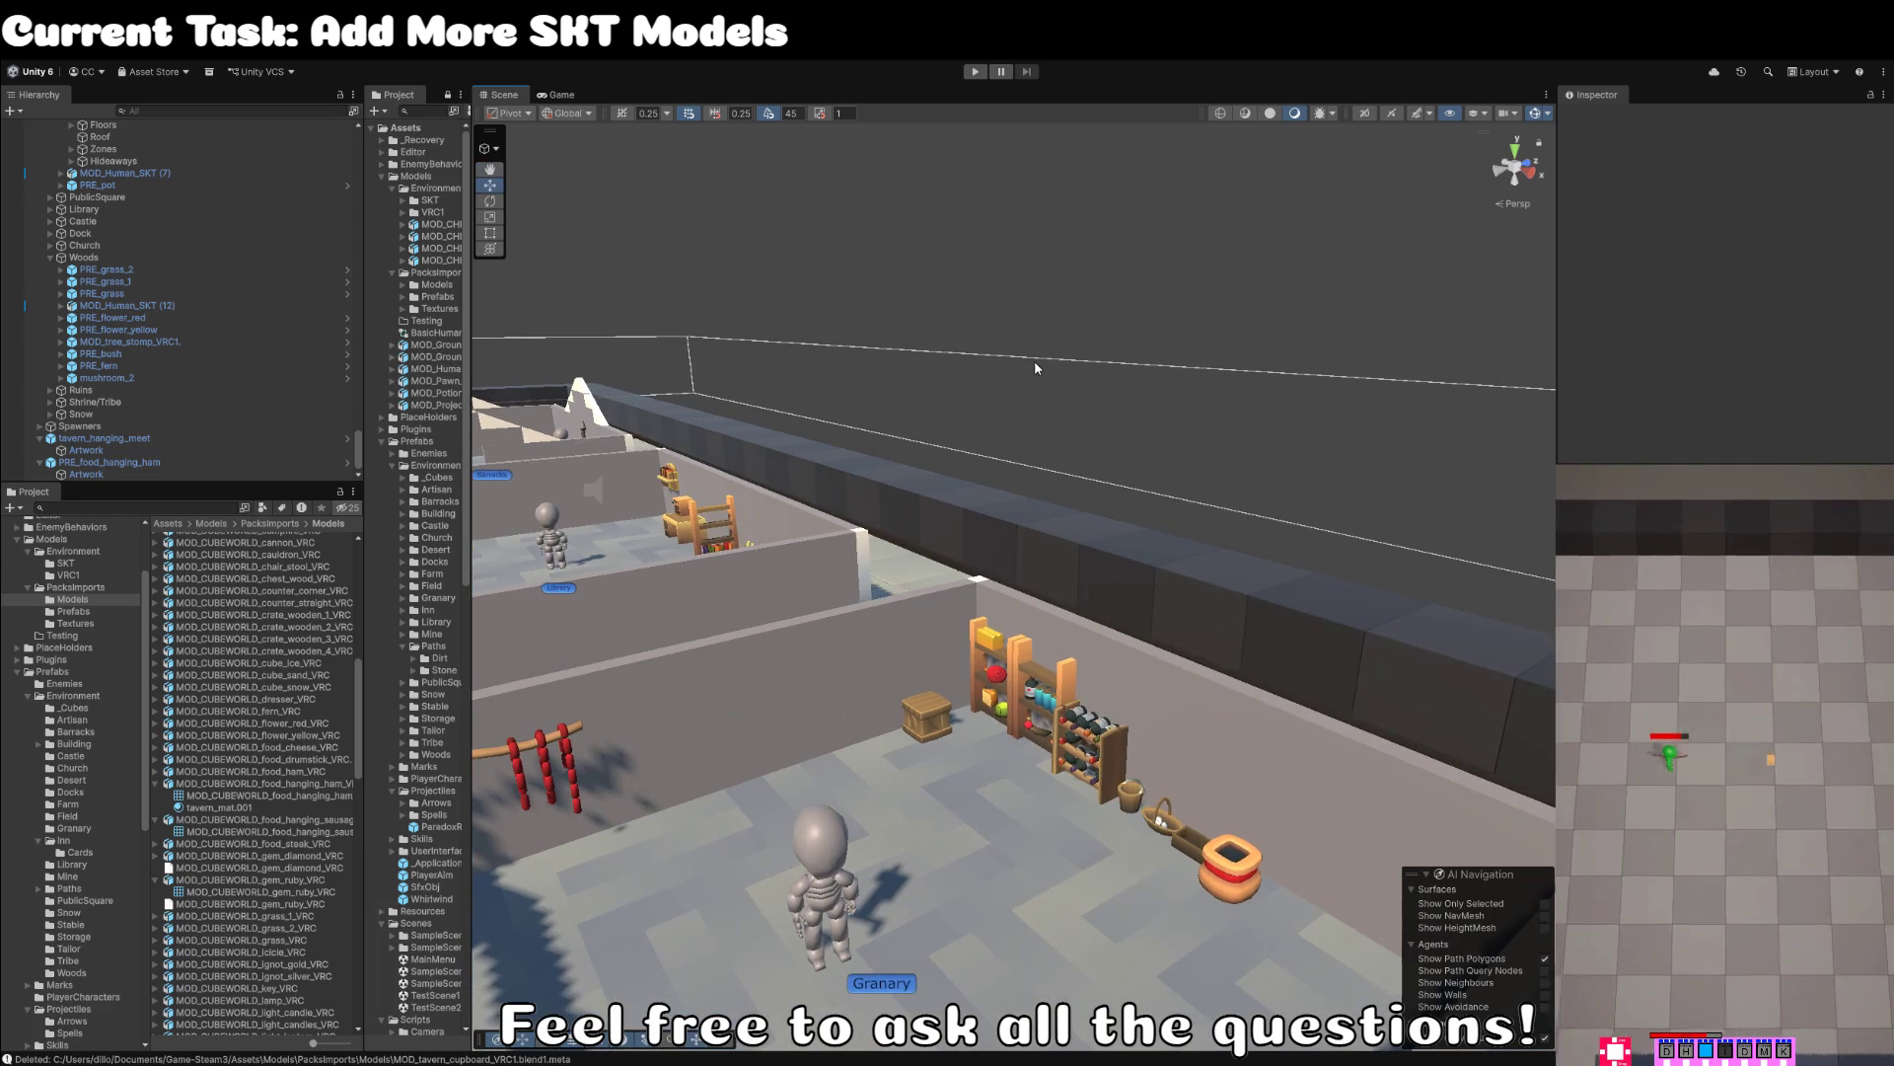
key("f")
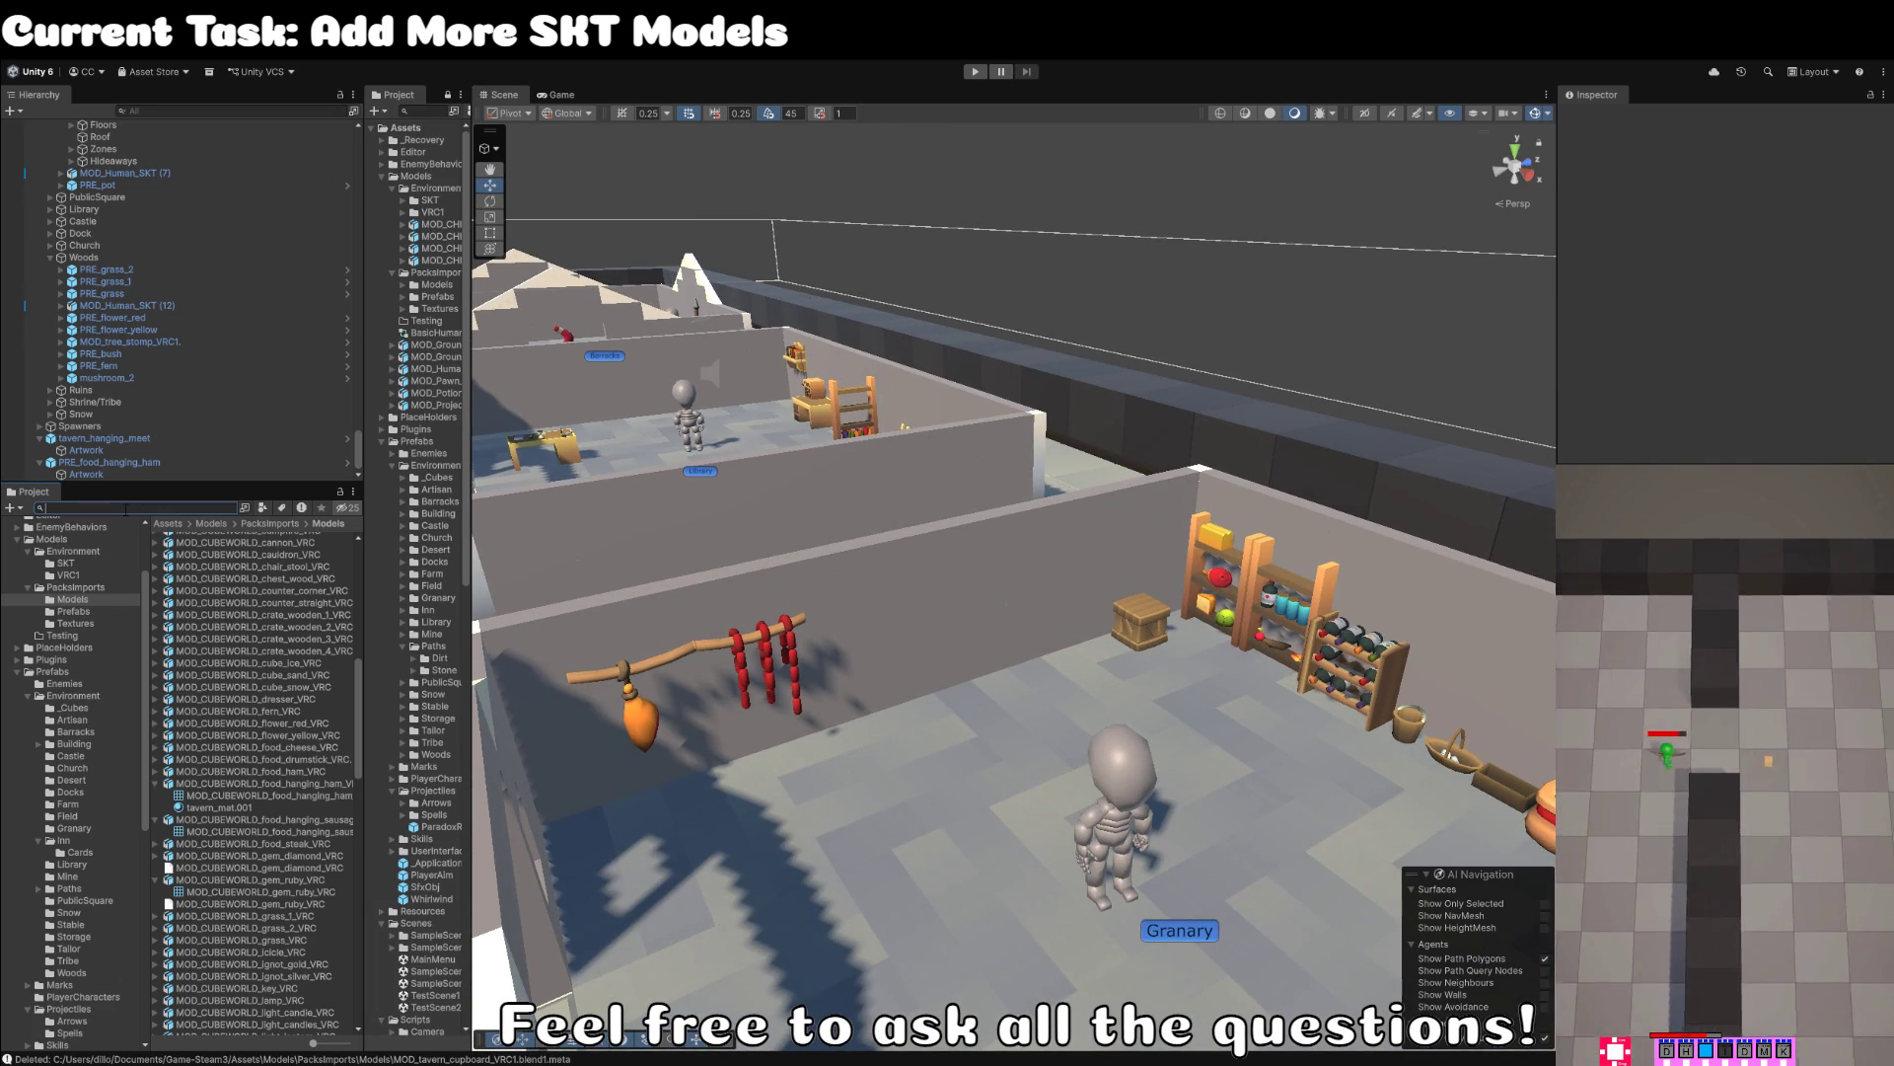
type("mushroom")
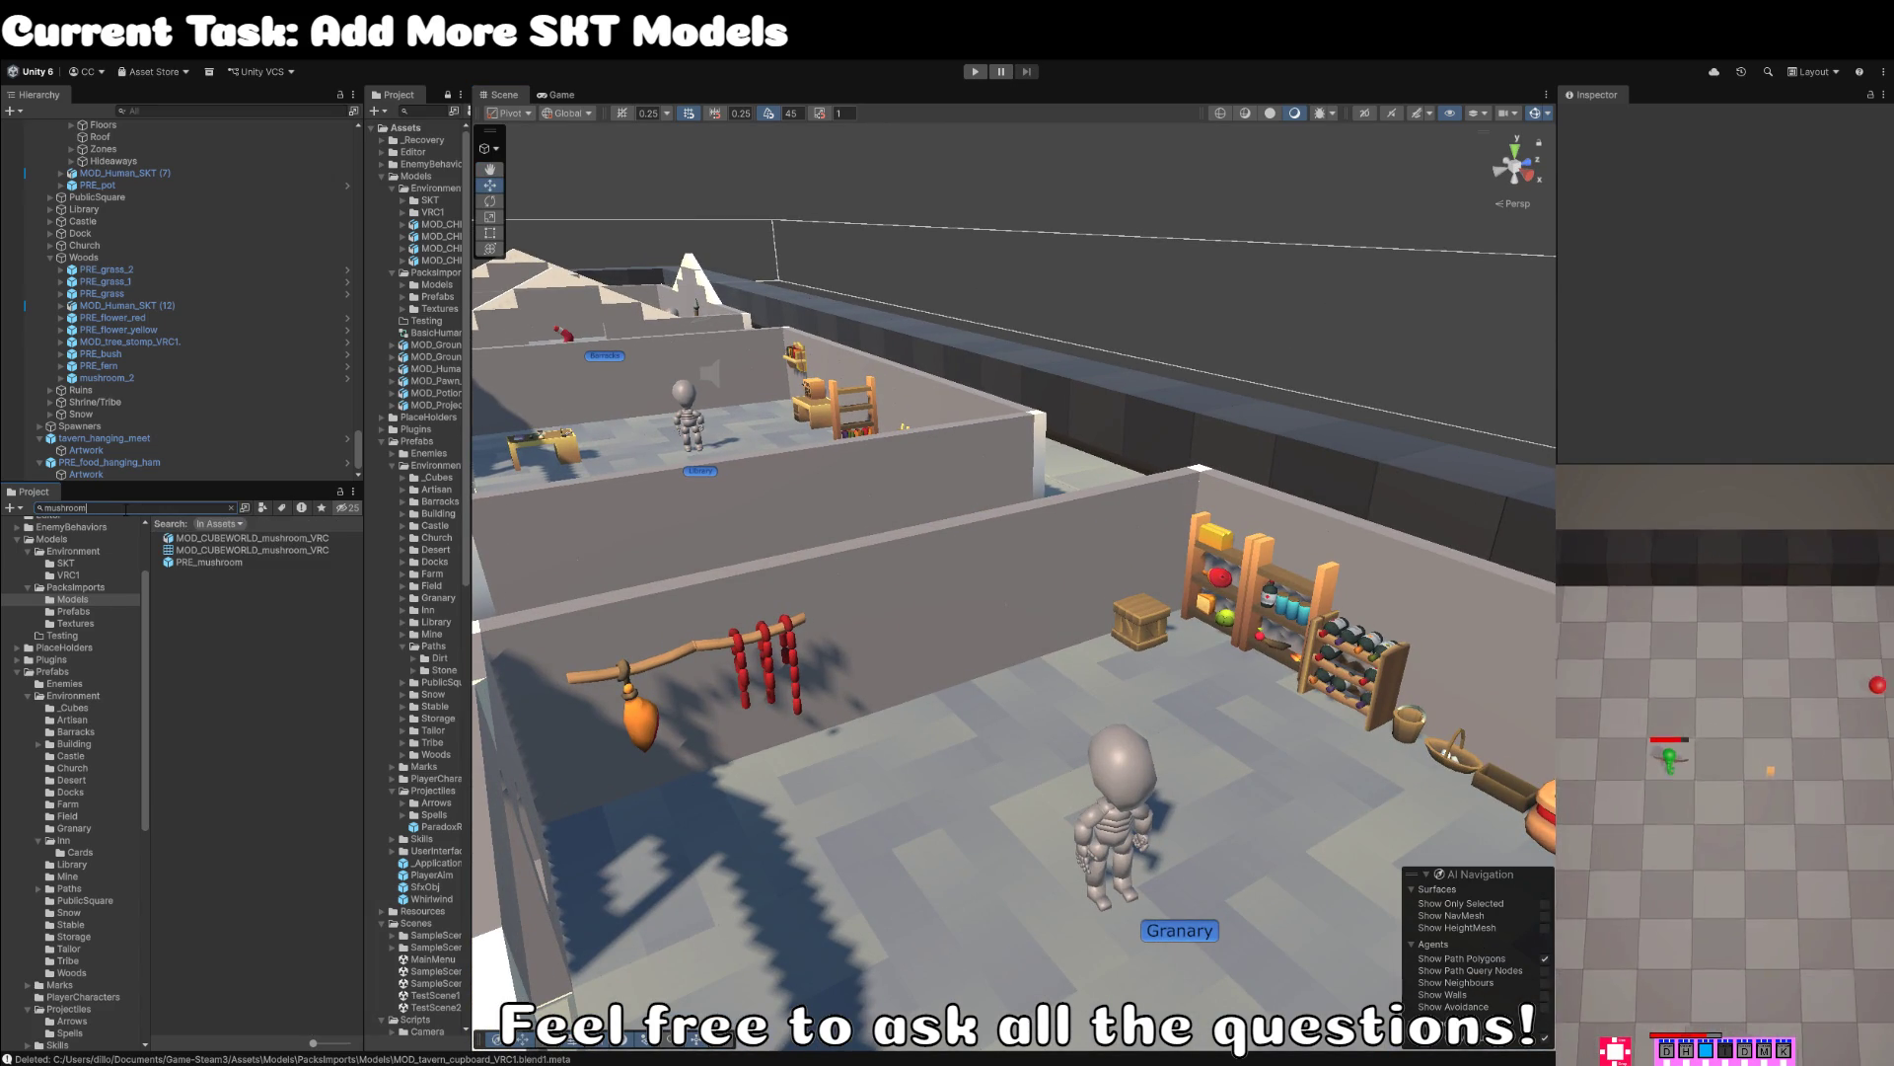
left_click(229, 563)
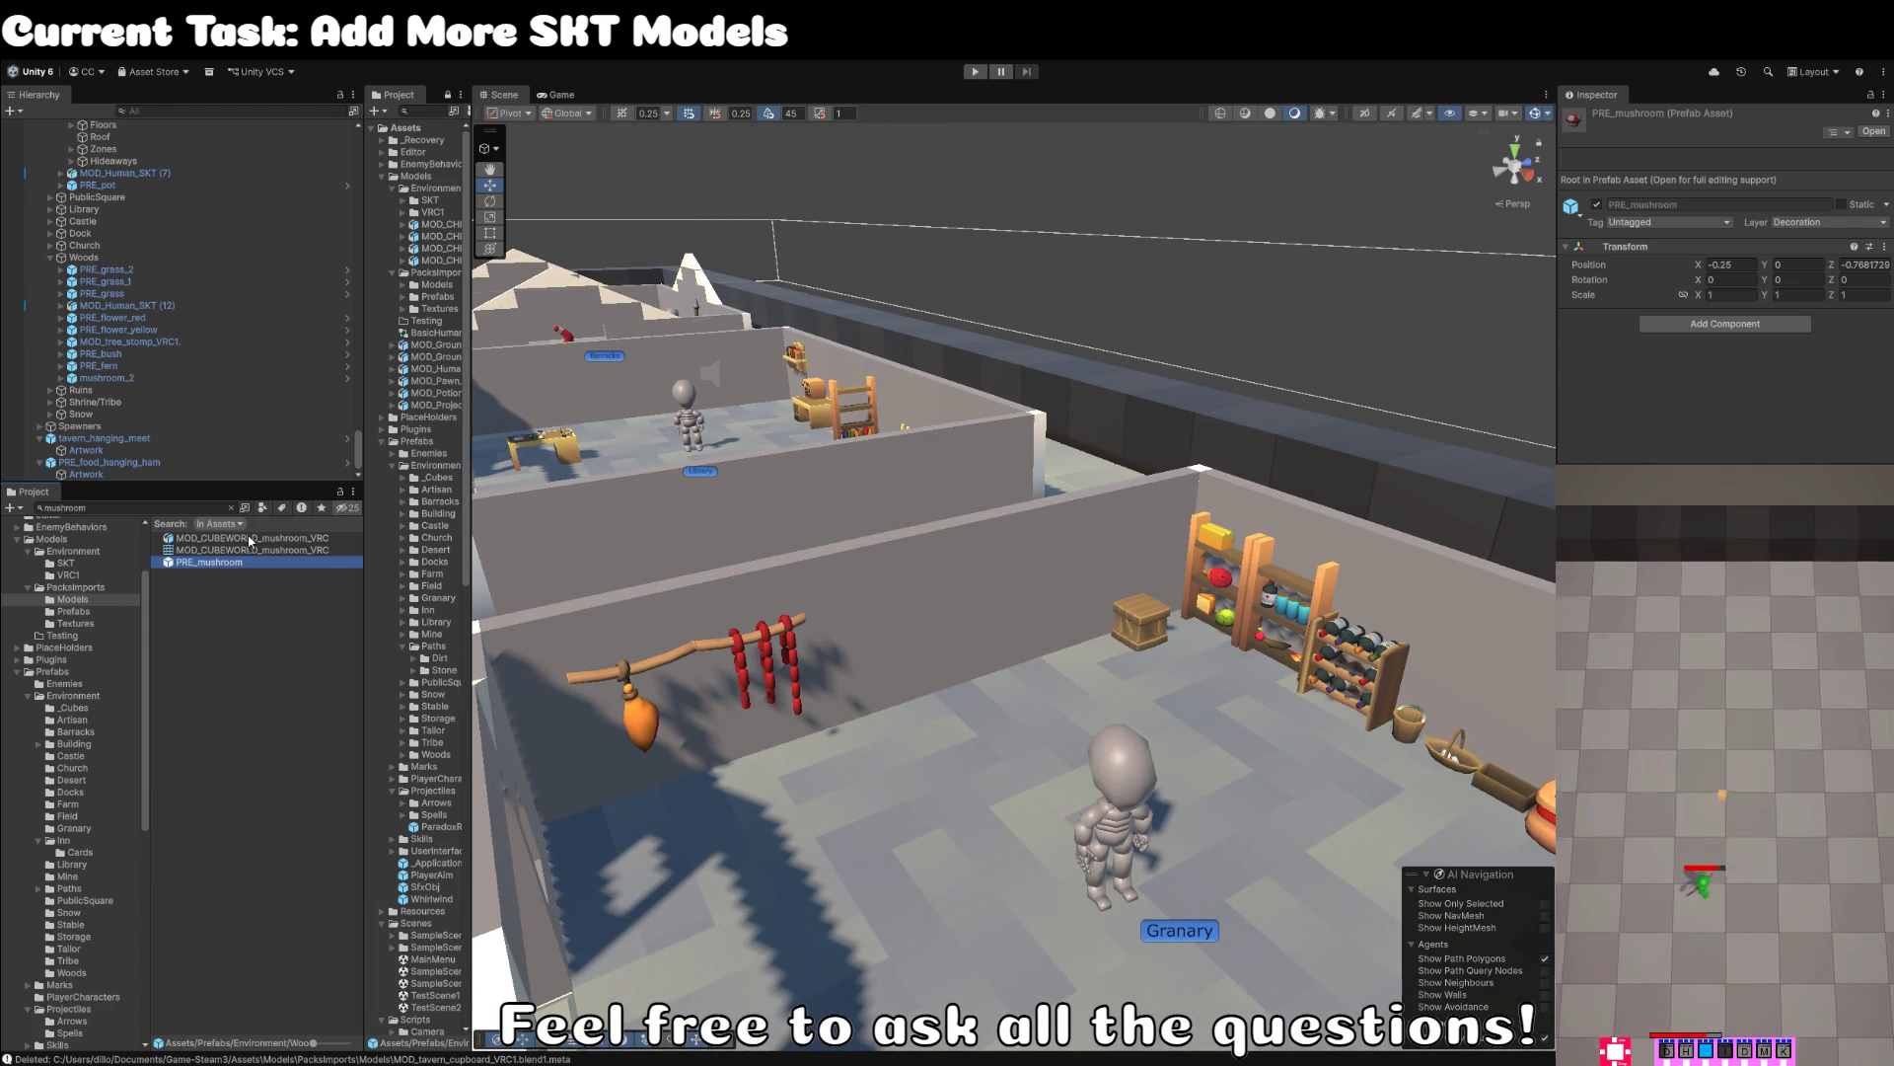
left_click(252, 539)
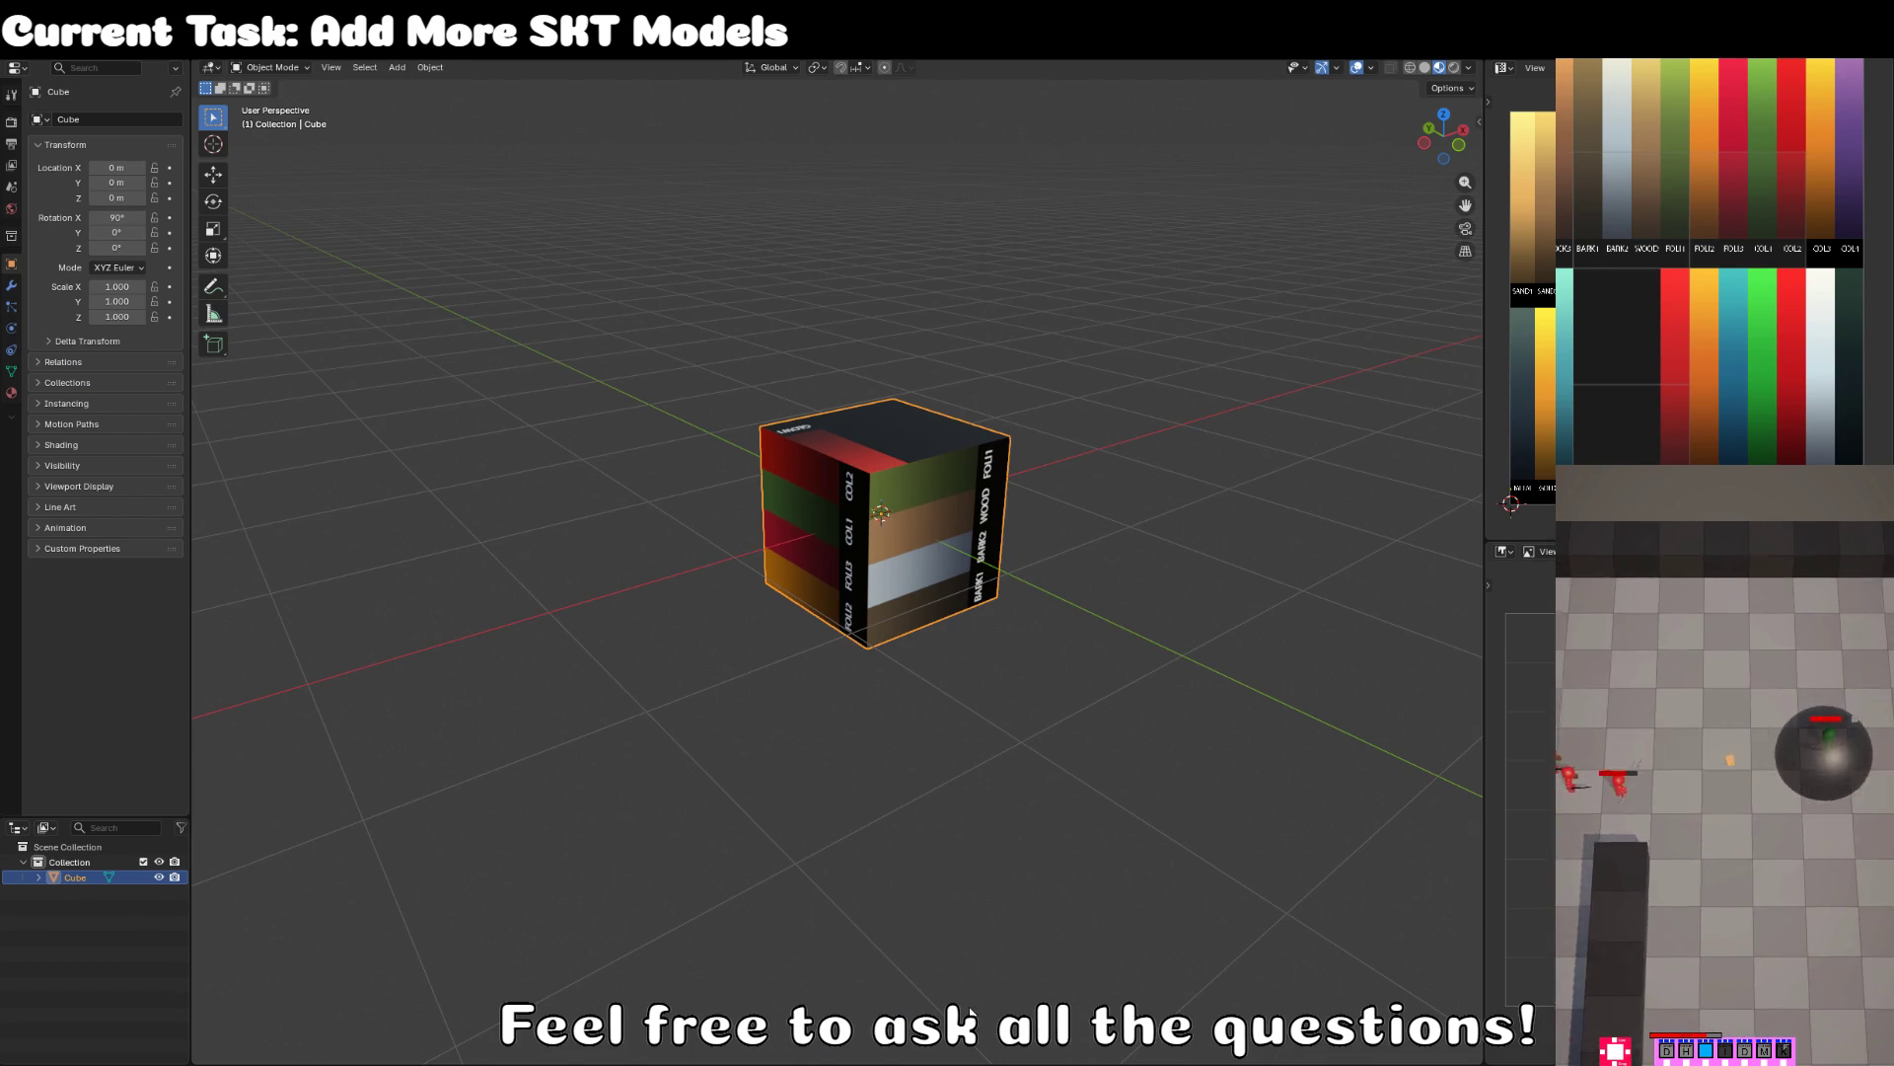
- Discard the untitled cube file and open the mushroom model for mesh editing
key("ctrl+q")
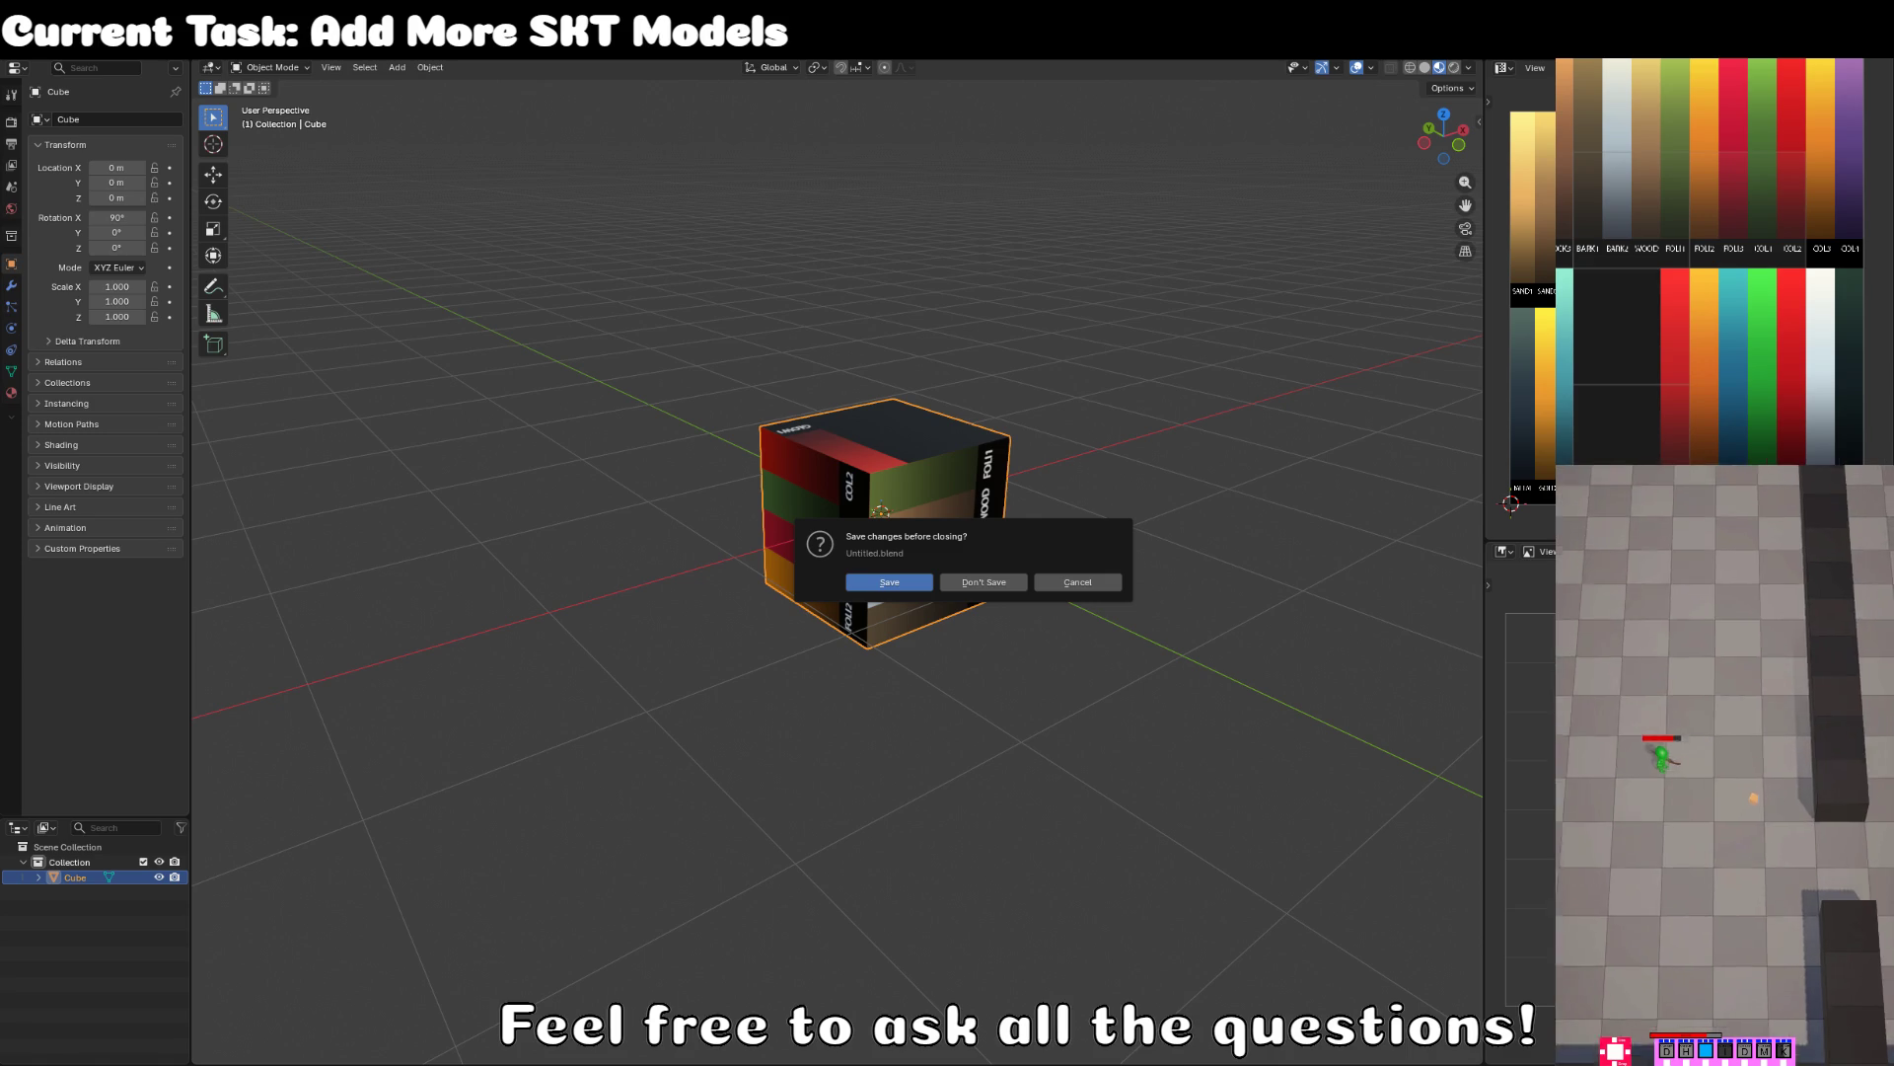
key("d")
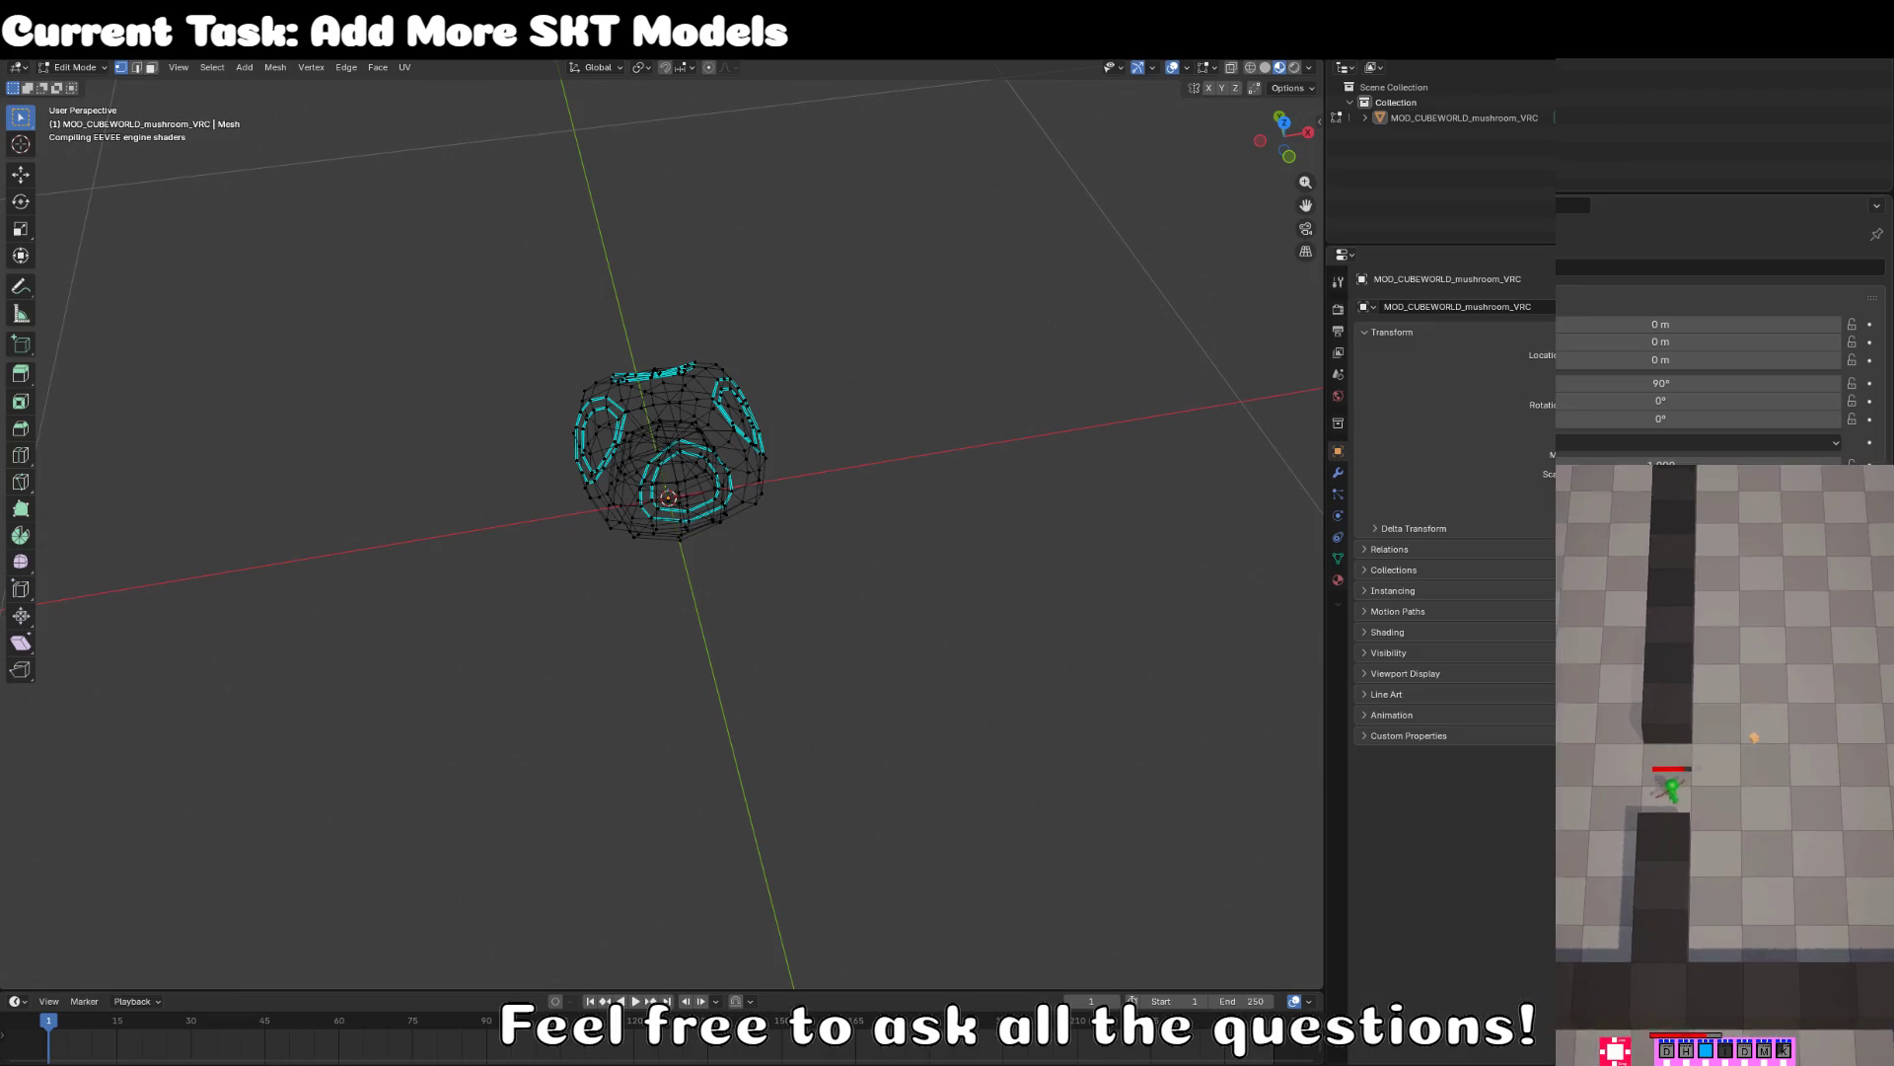
key("Tab")
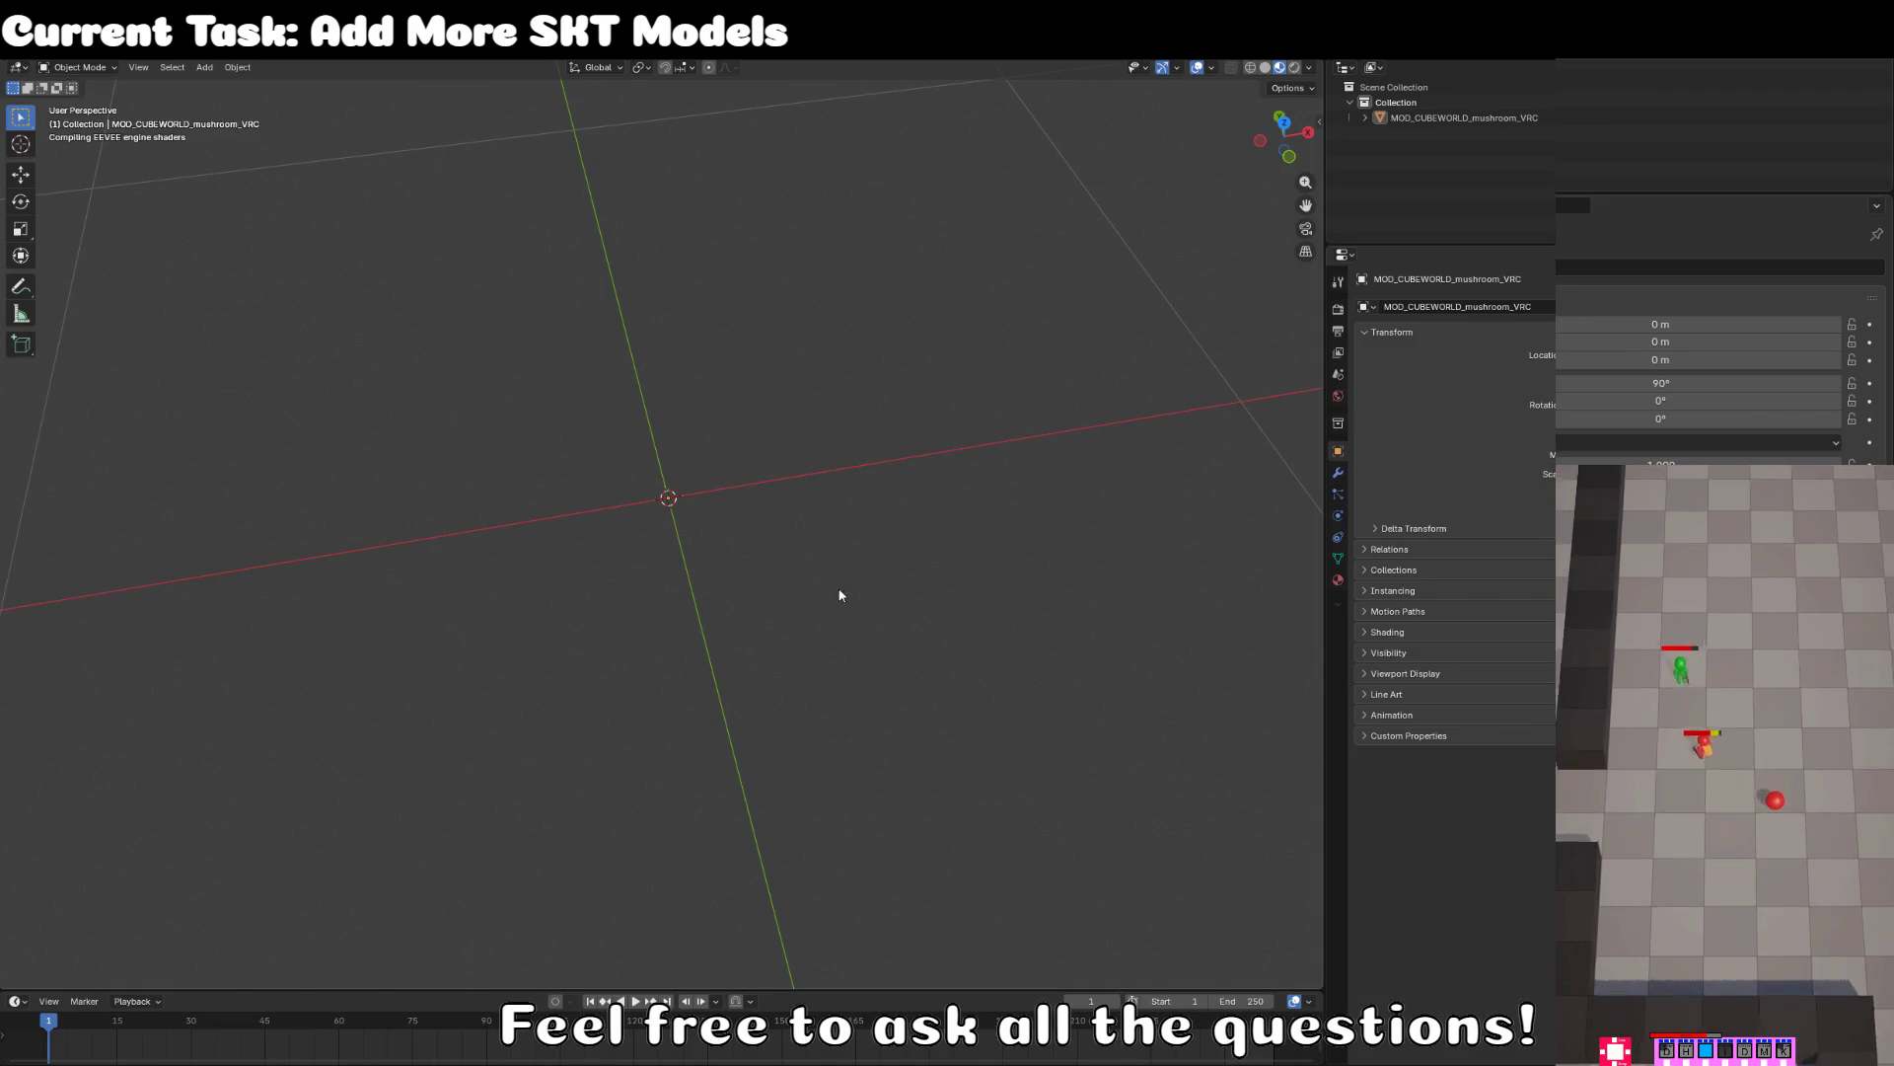
left_click_drag(932, 647, 915, 560)
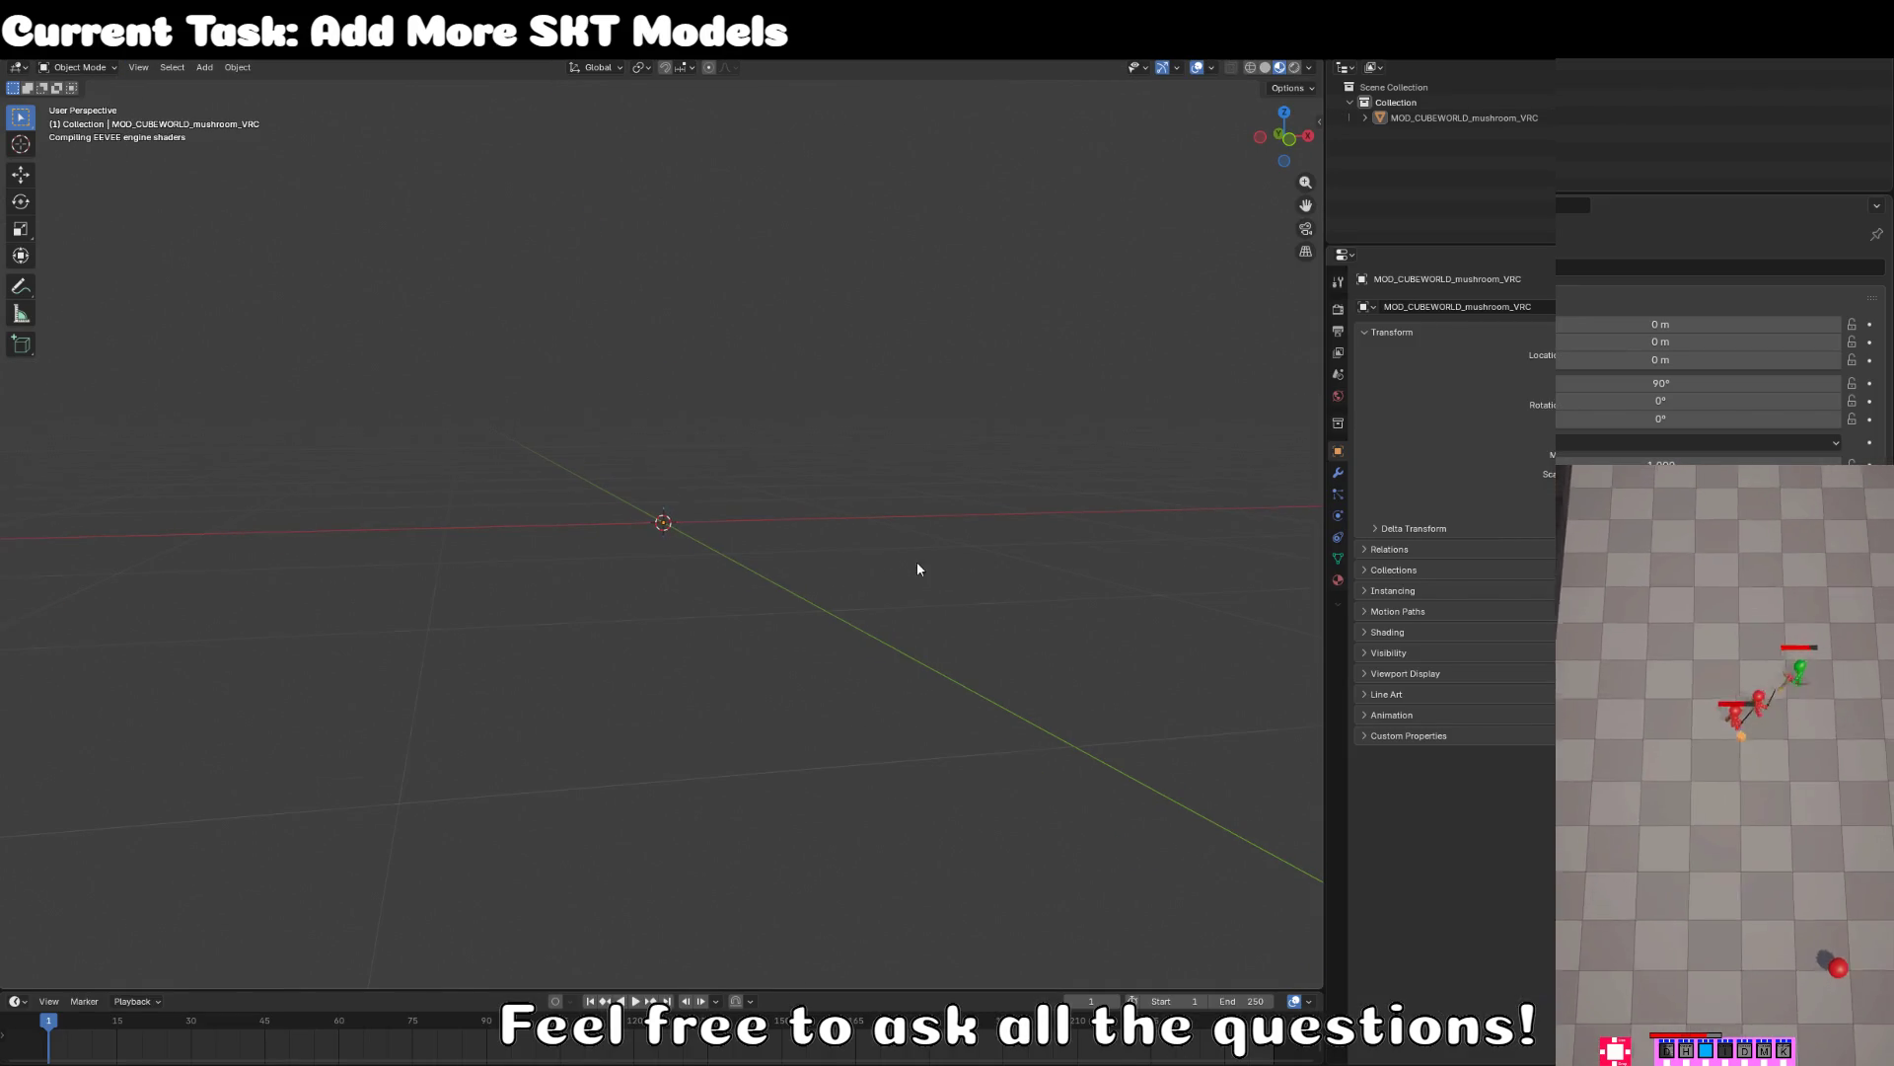
key("Tab")
scroll(830, 608, "up", 3)
- Select the whole mushroom mesh and switch the viewport to Solid shading
right_click(830, 608)
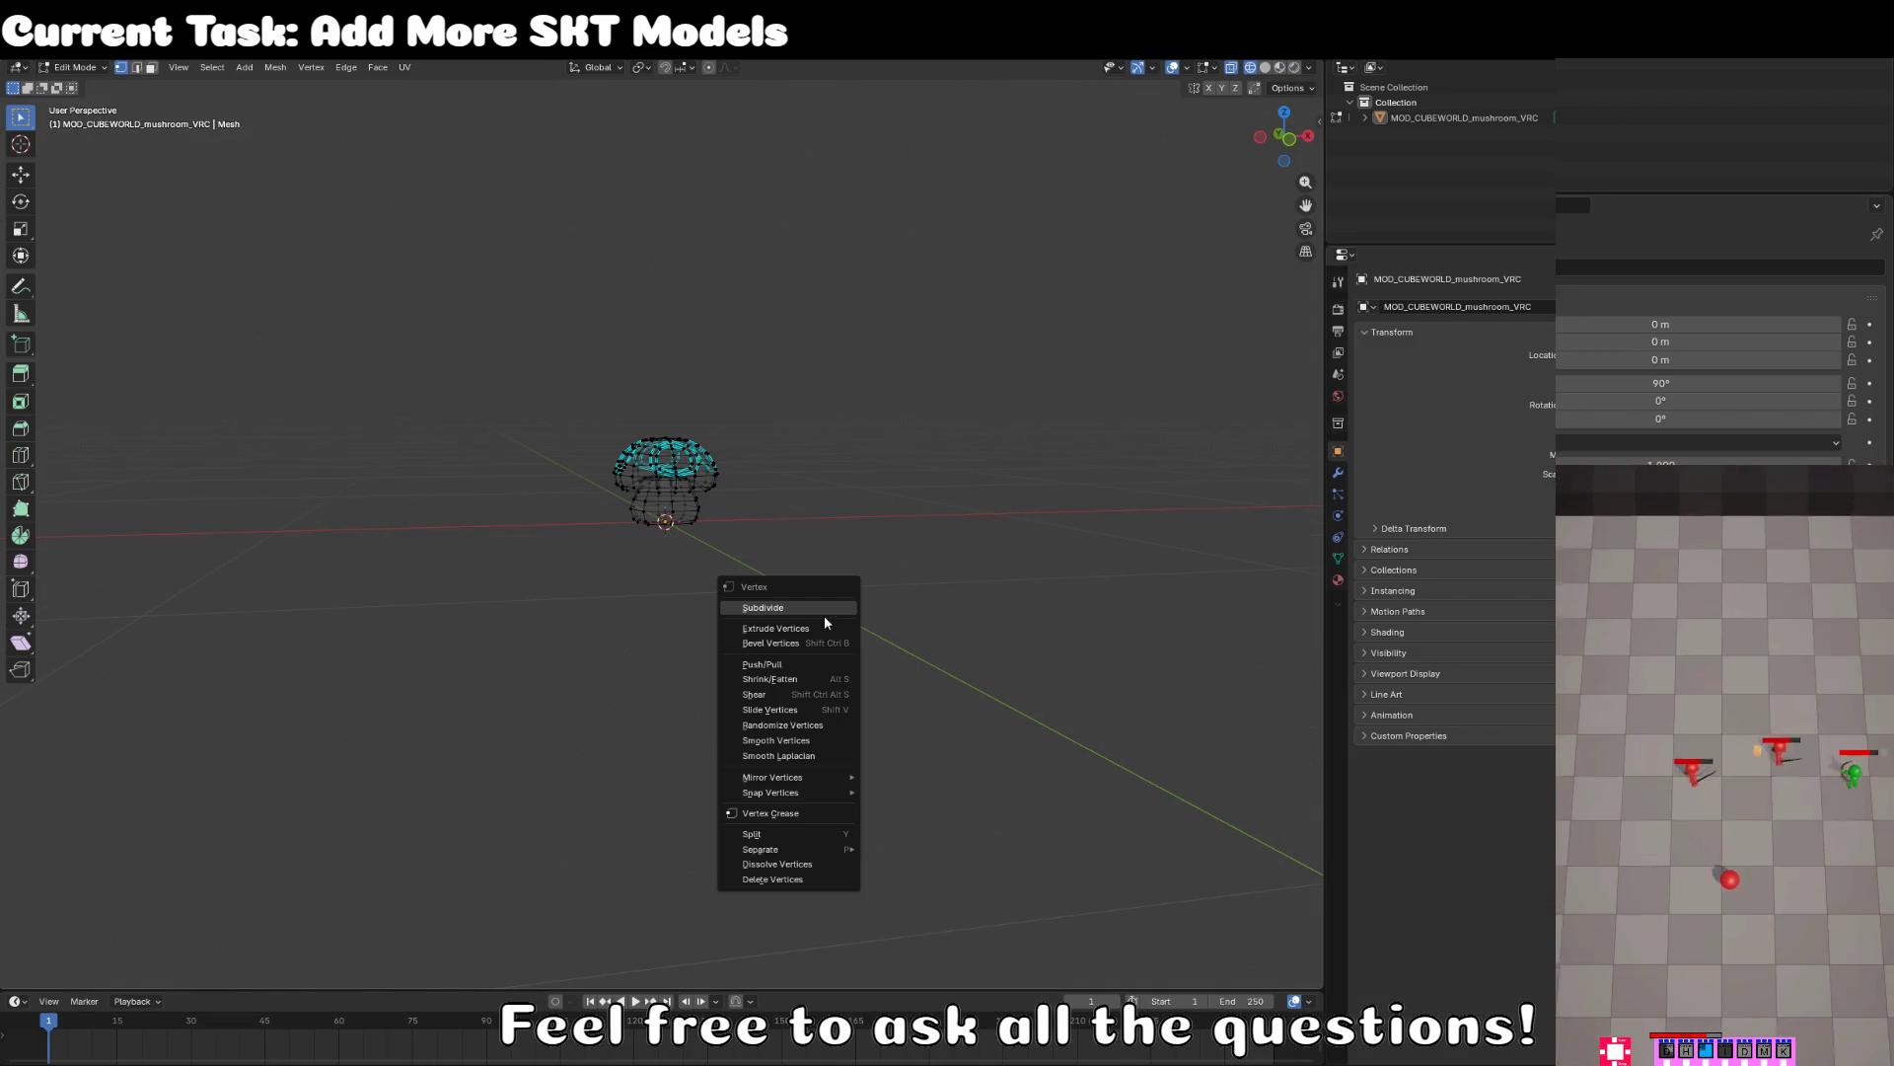
key("Escape")
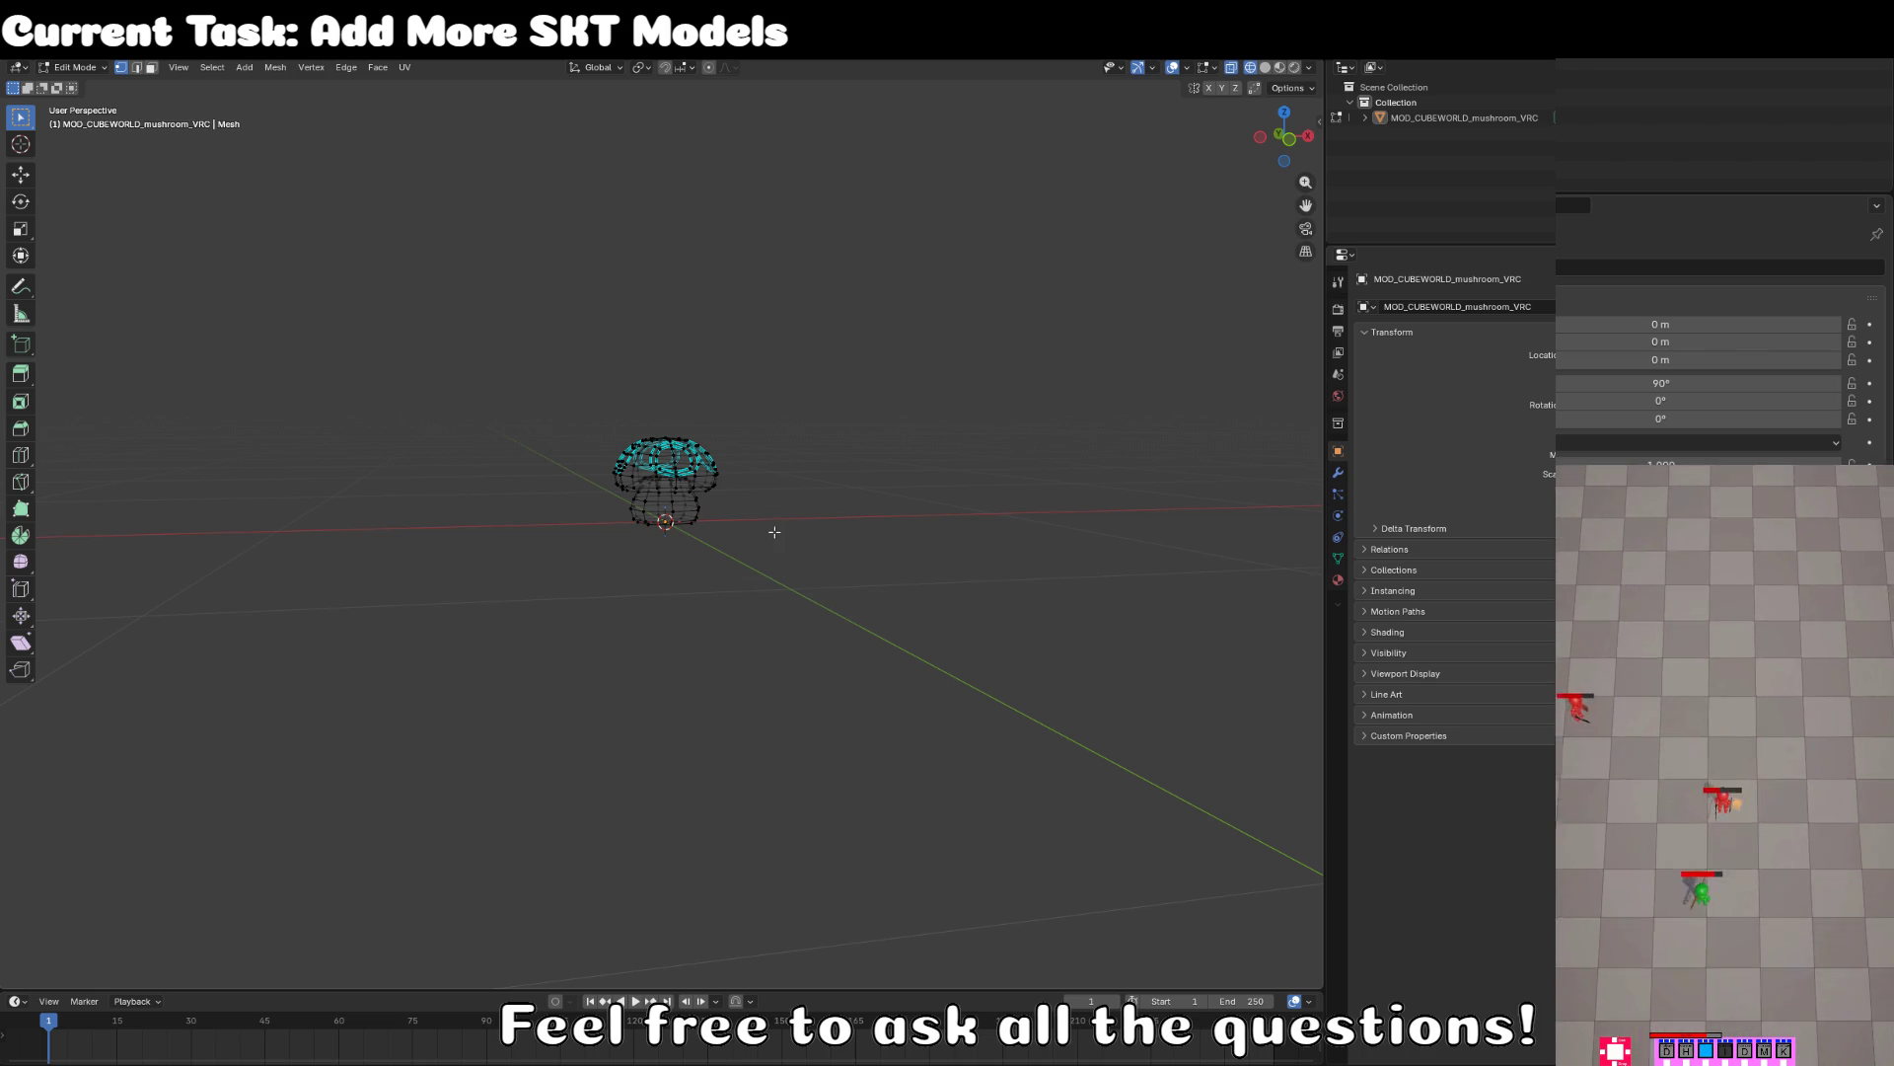
left_click_drag(776, 538, 771, 560)
key("a")
key("z")
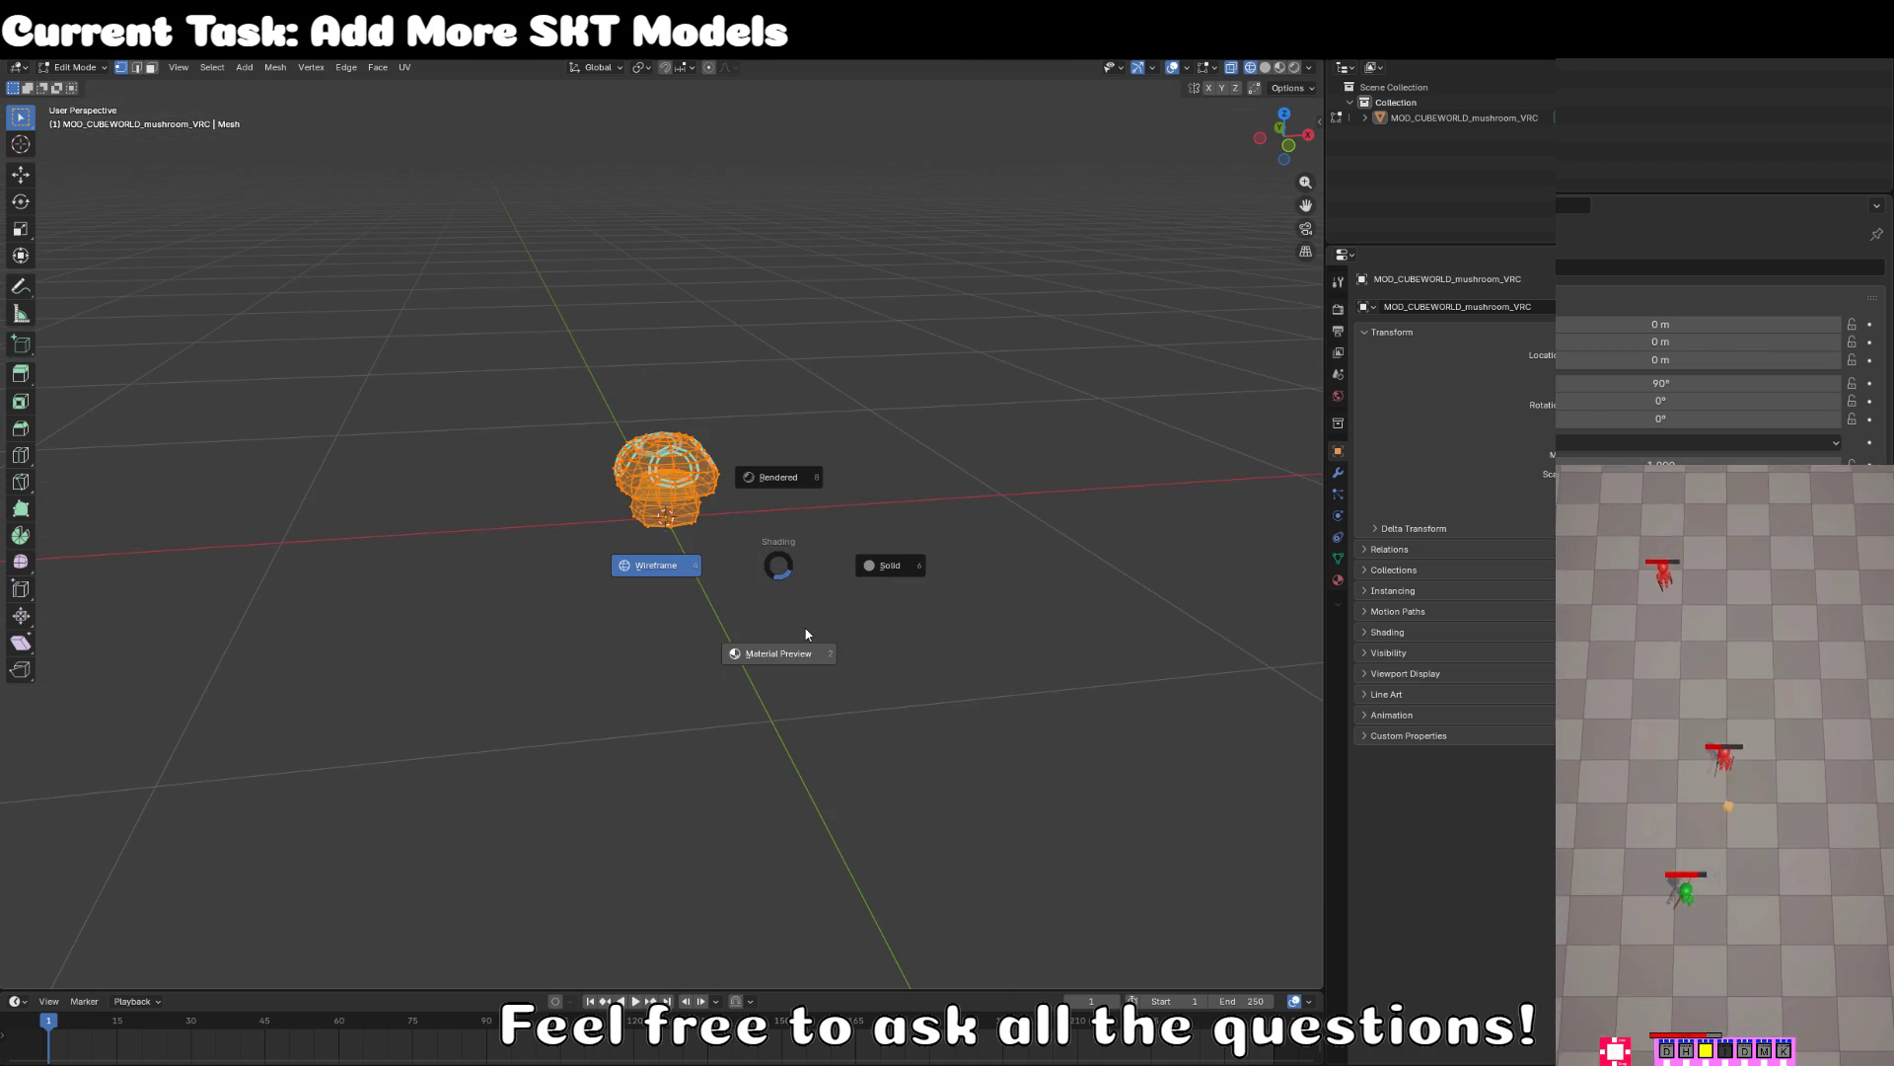
left_click(927, 597)
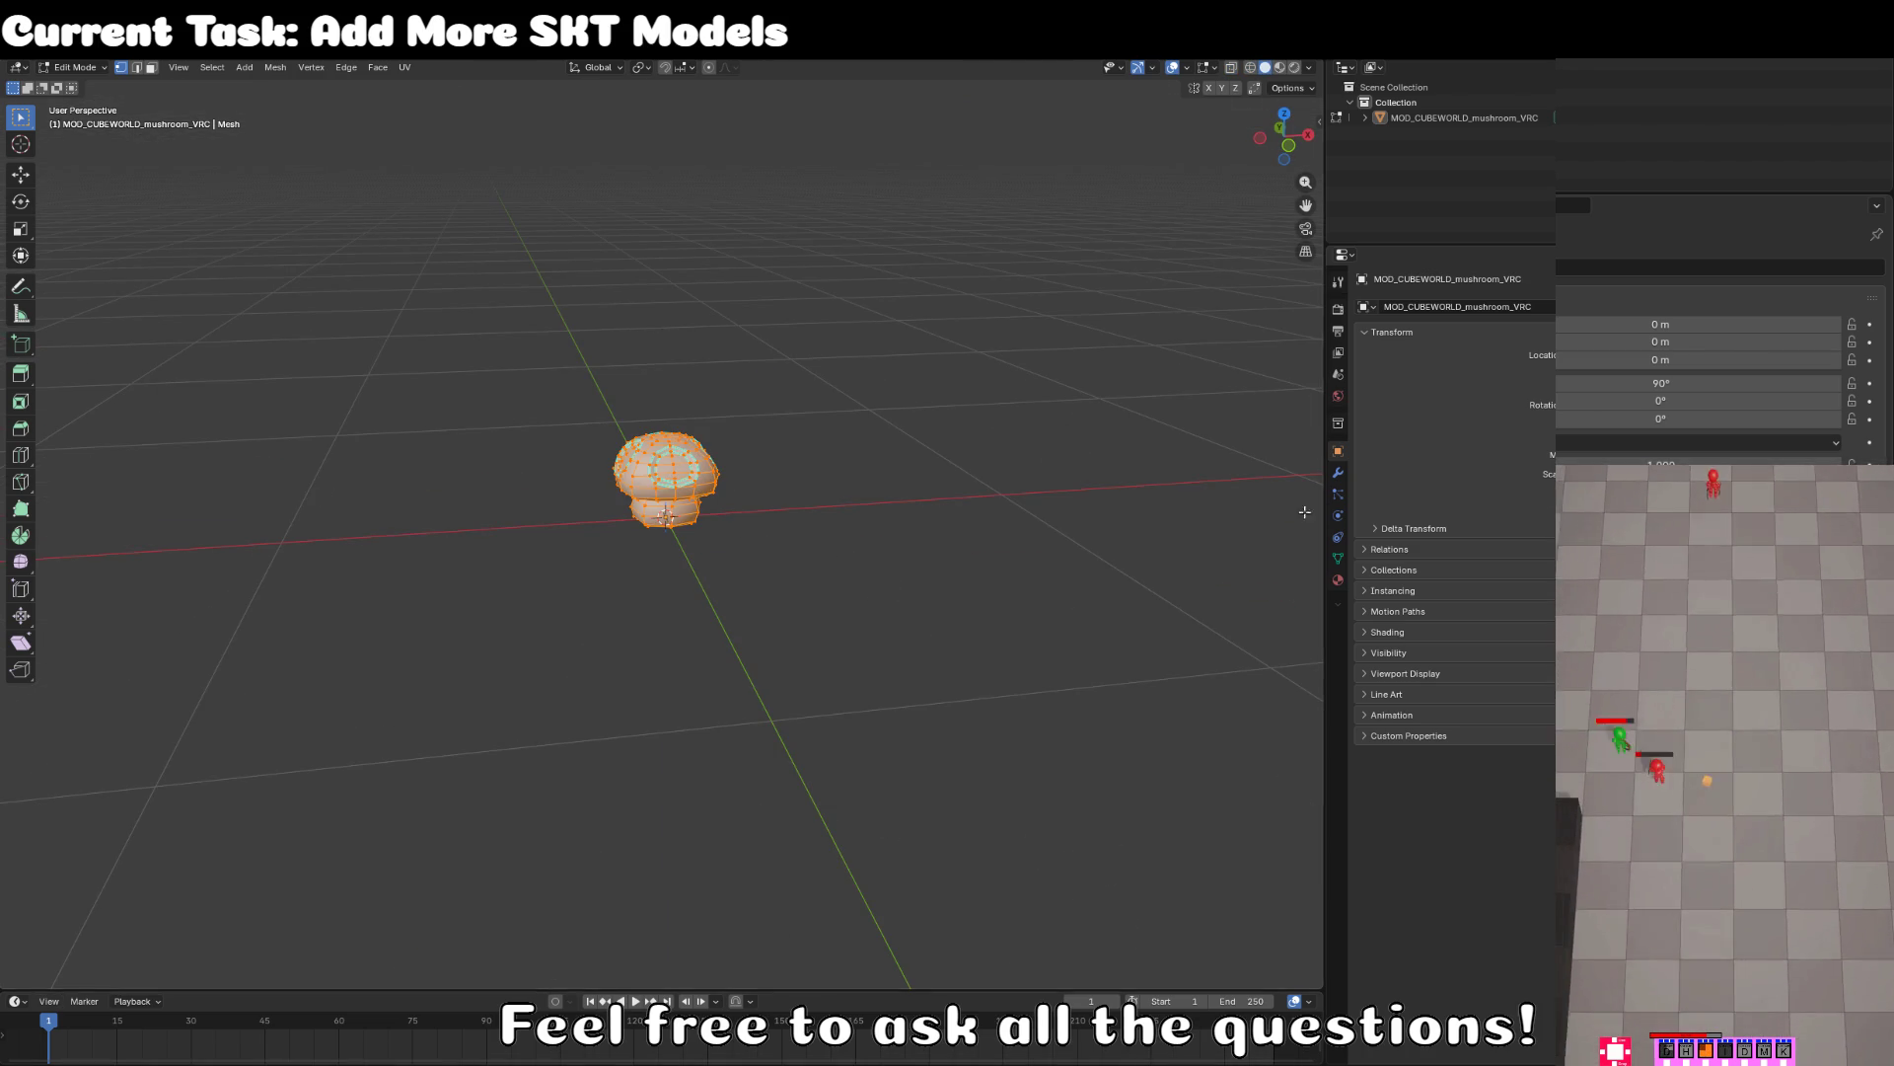
- Enlarge the outliner and widen the 3D view over the side panels
left_click_drag(1448, 248, 1444, 472)
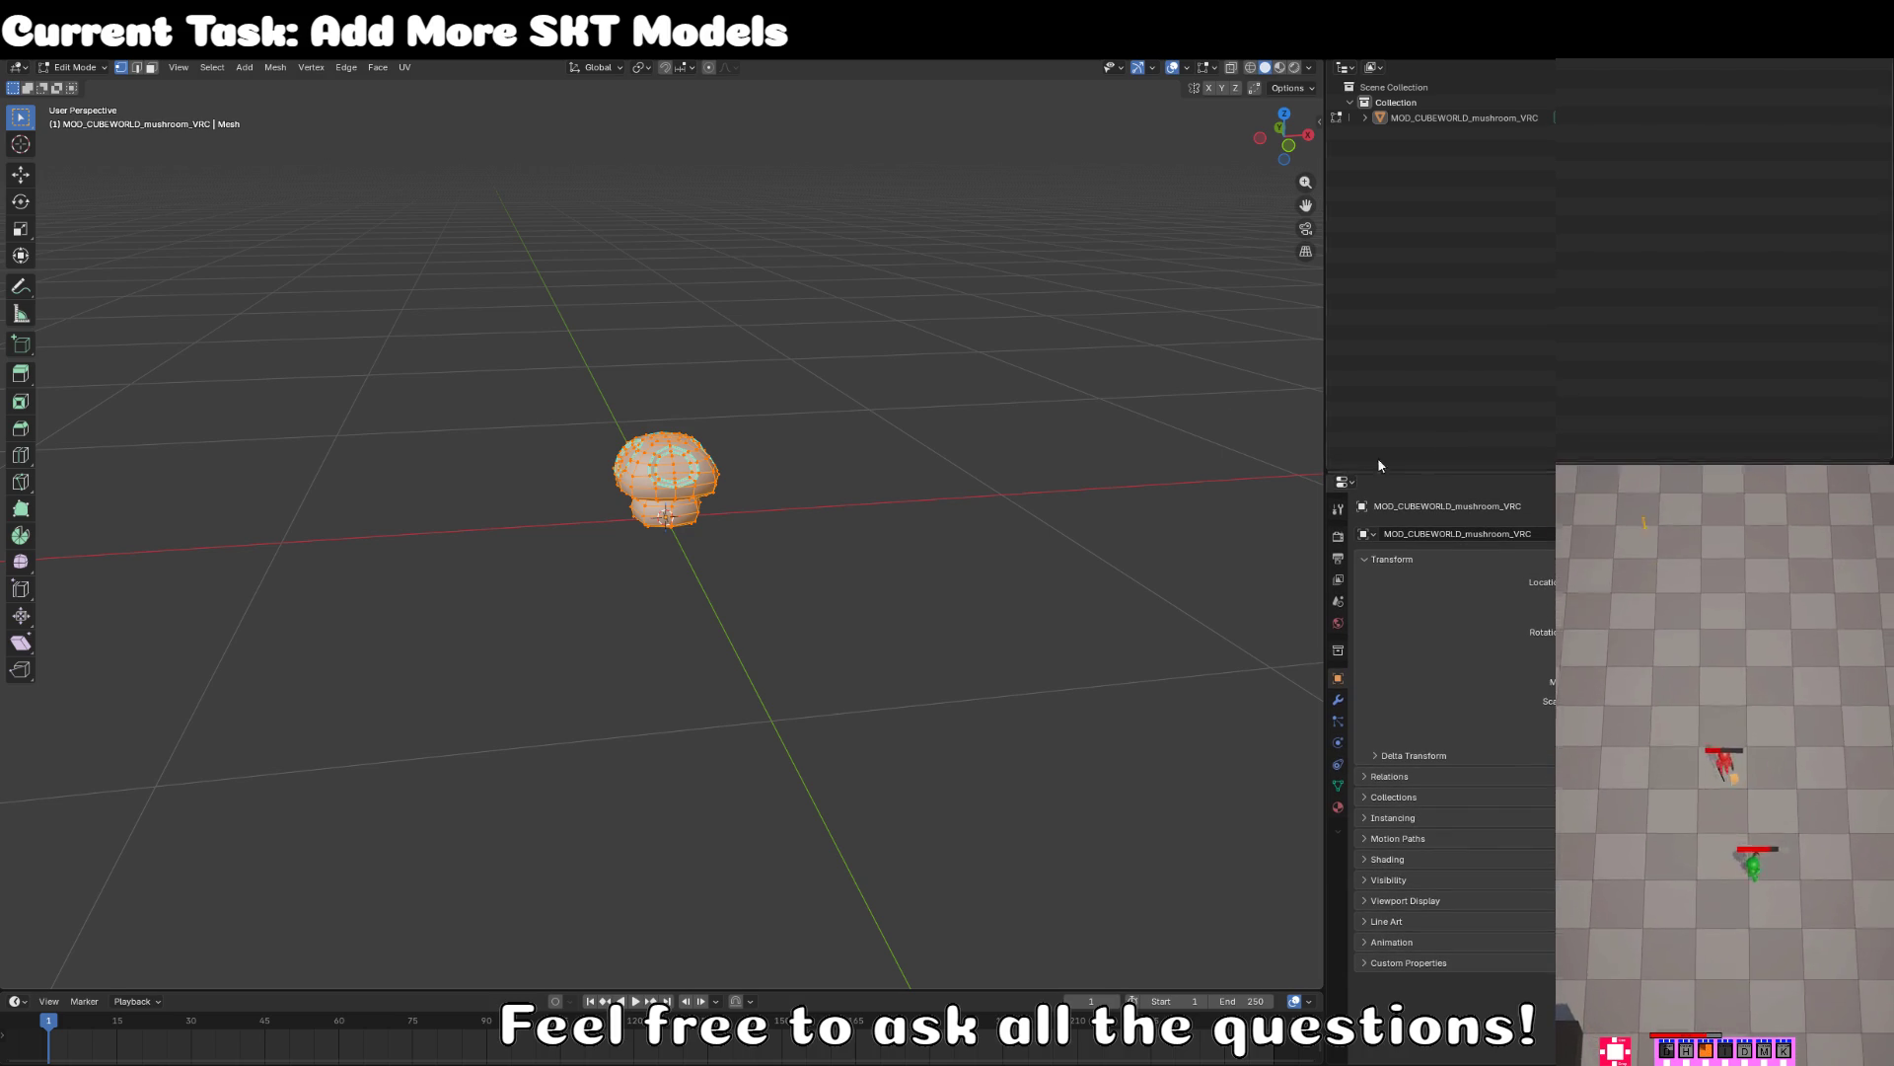
left_click_drag(1325, 389, 1550, 405)
left_click(1570, 67)
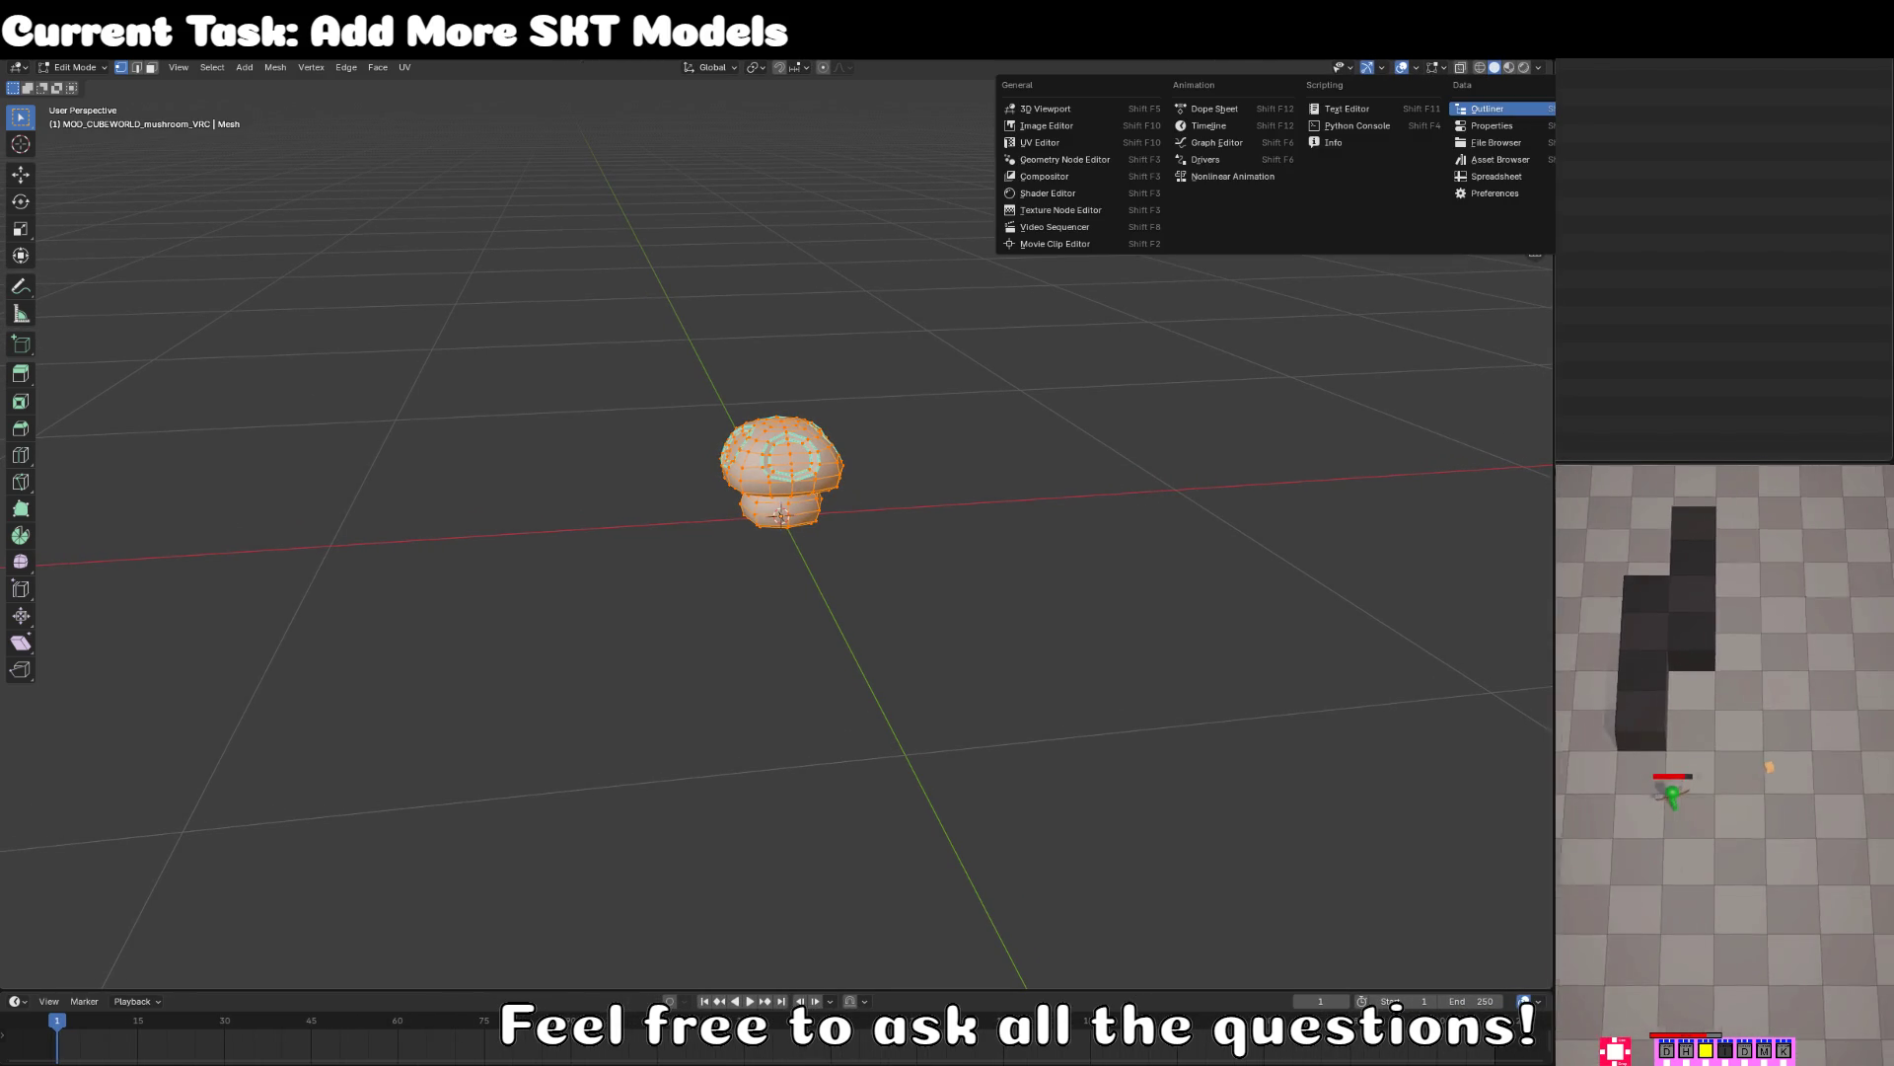
- Turn the top-right area into a UV Editor
left_click(1086, 138)
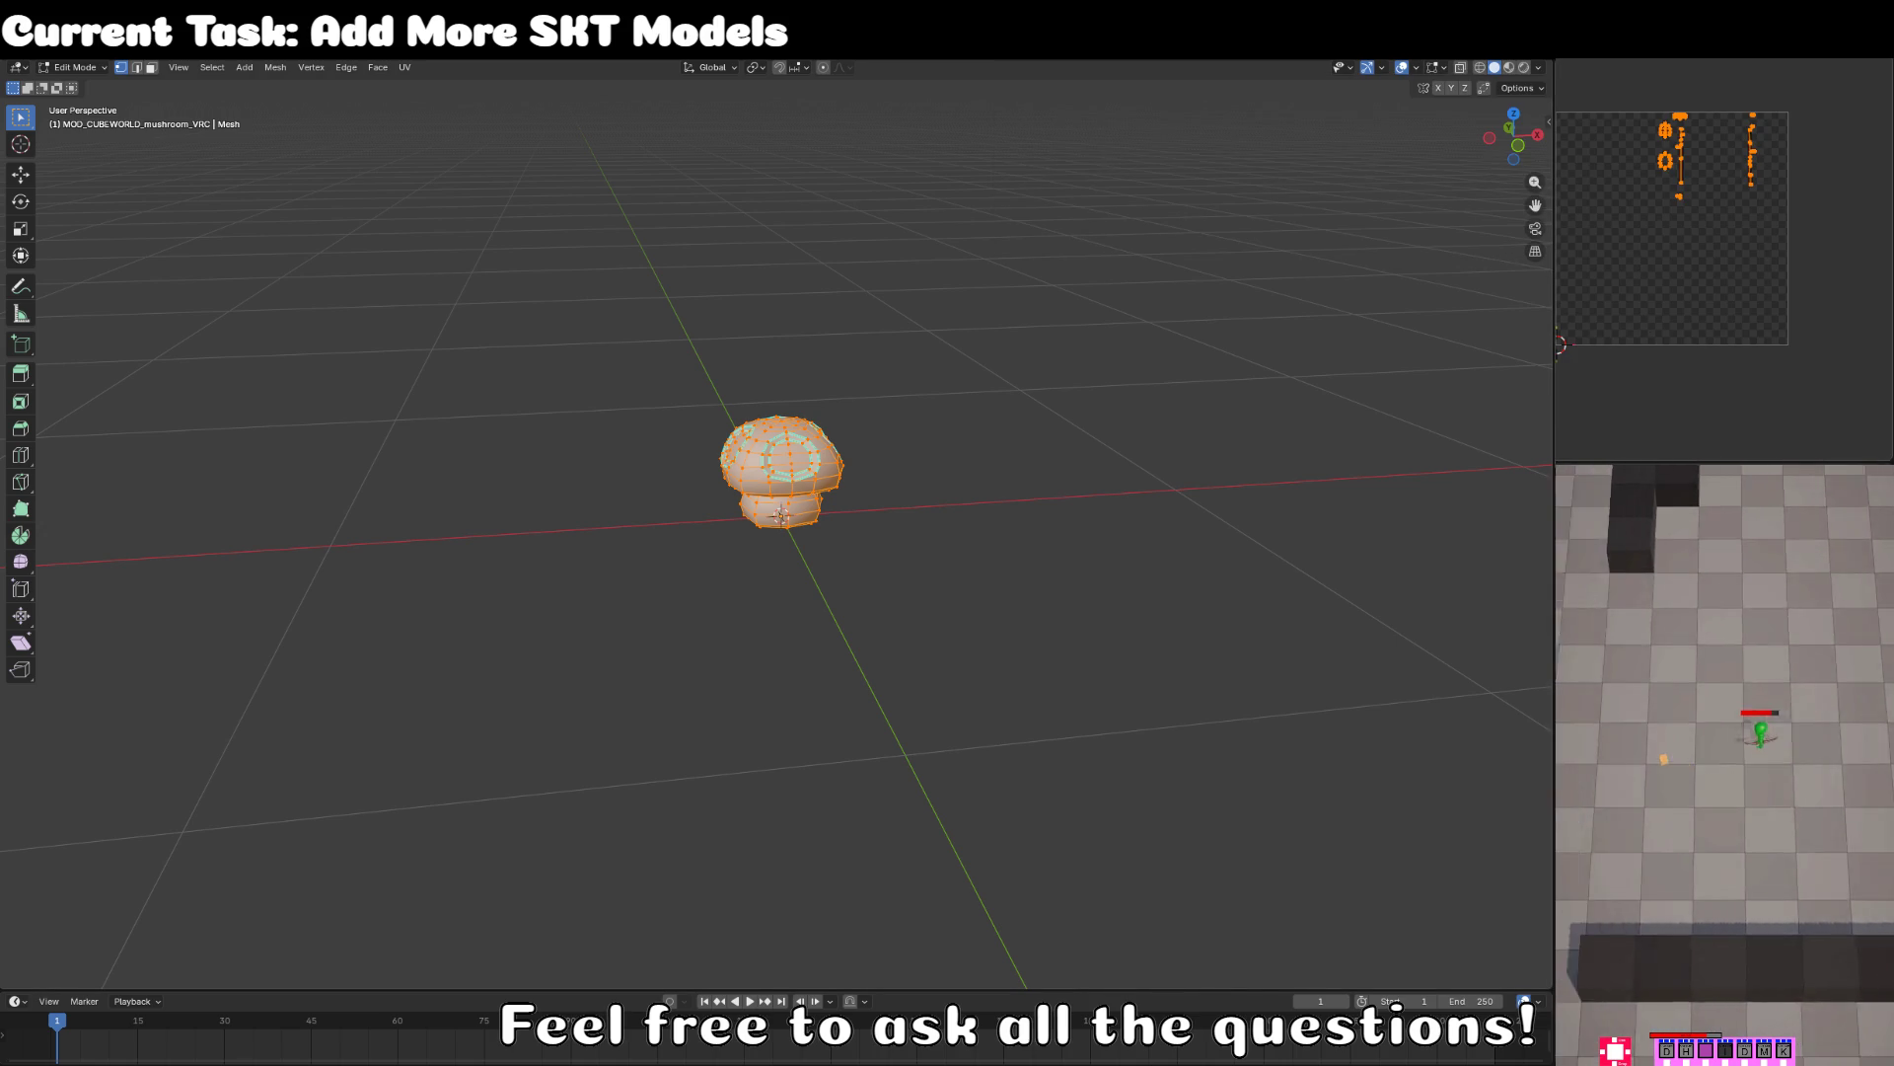
key("F3")
key("Escape")
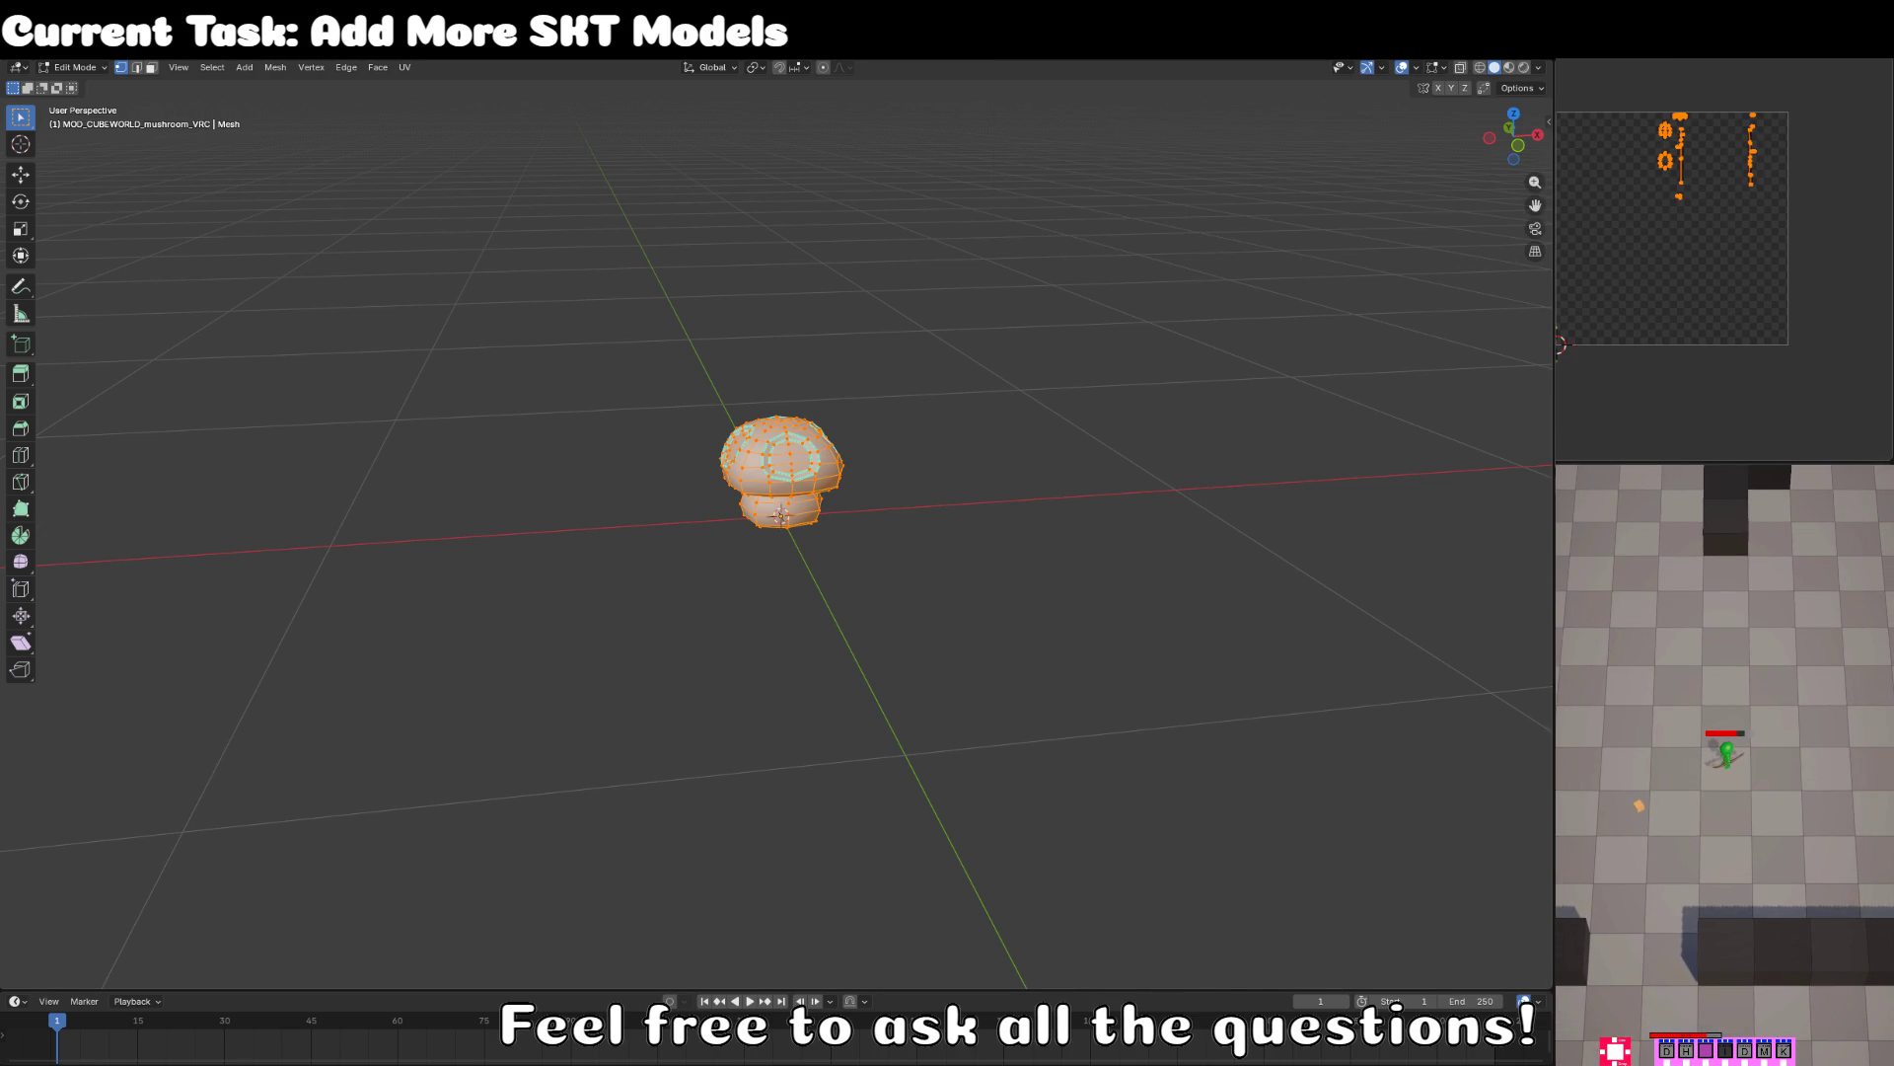
- Switch to Material Preview shading and add an Image Texture node to the material
key("z")
left_click(825, 655)
scroll(791, 679, "up", 2)
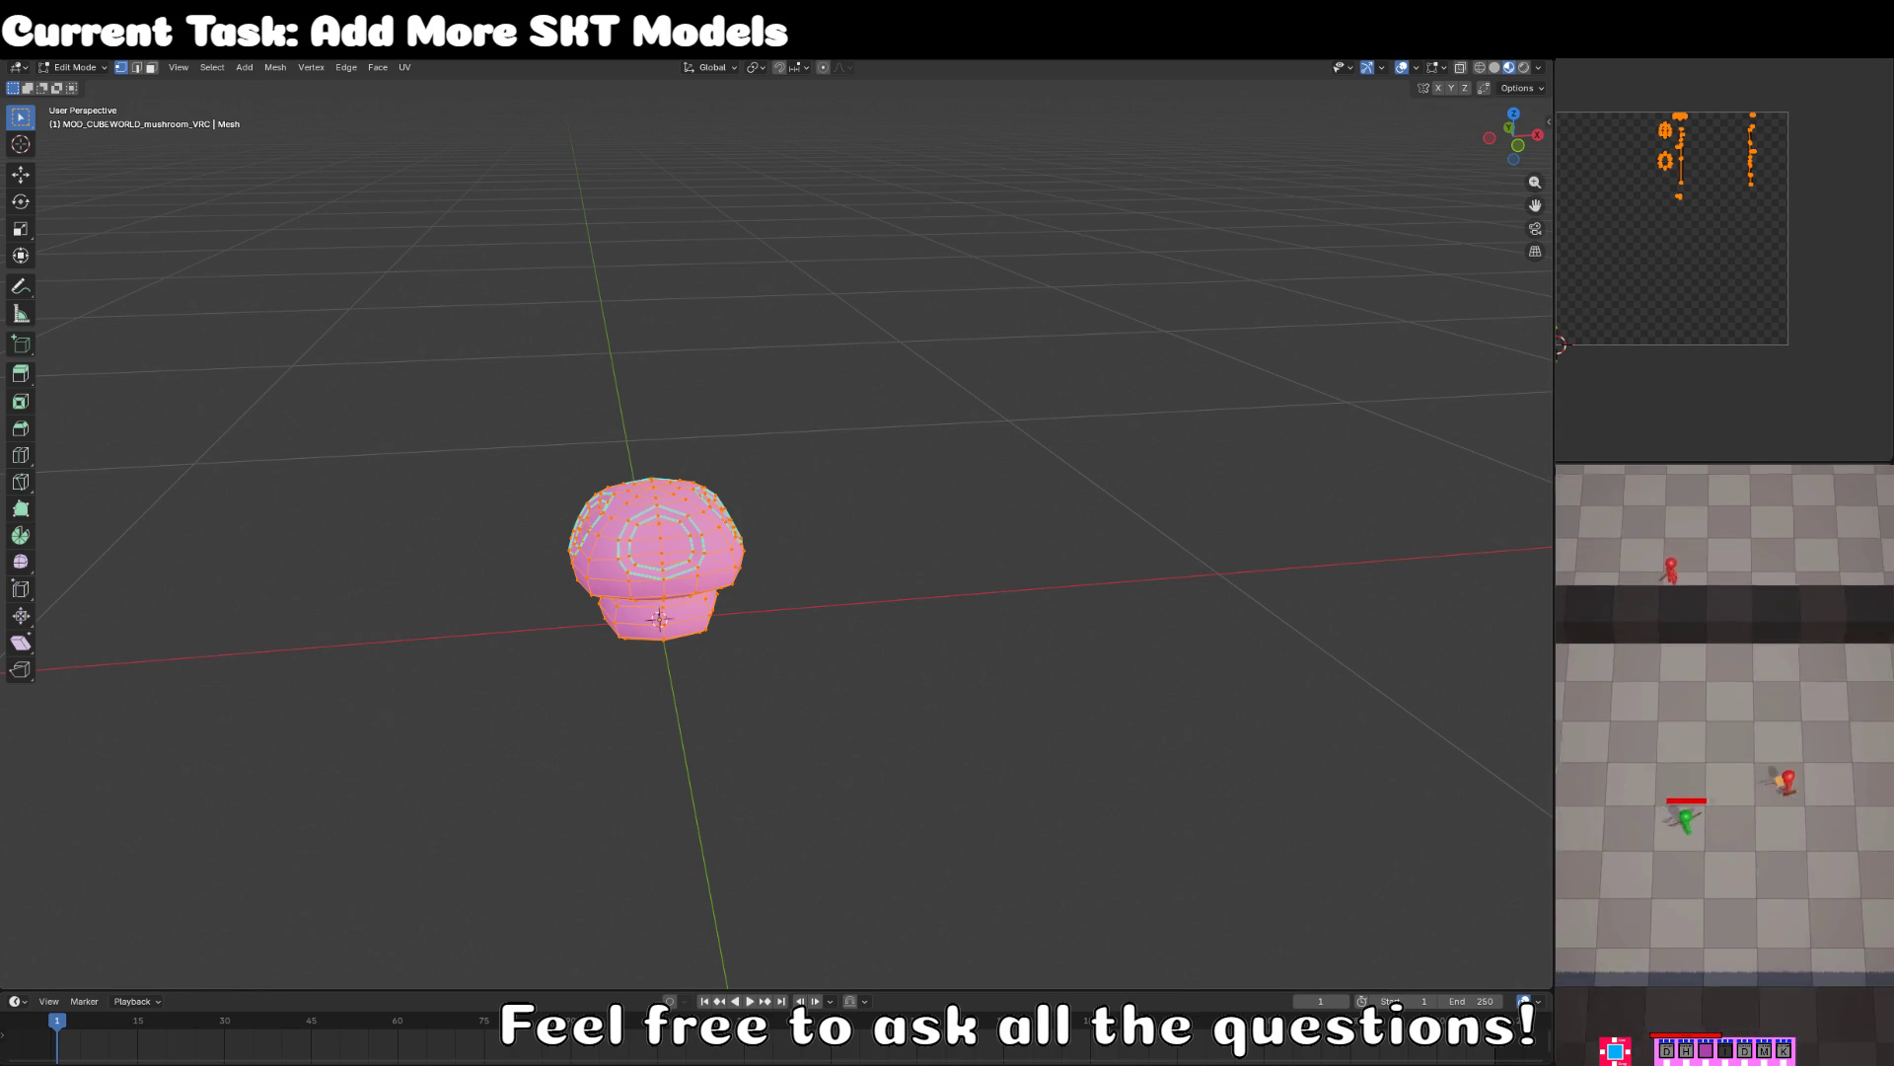
key("shift+a")
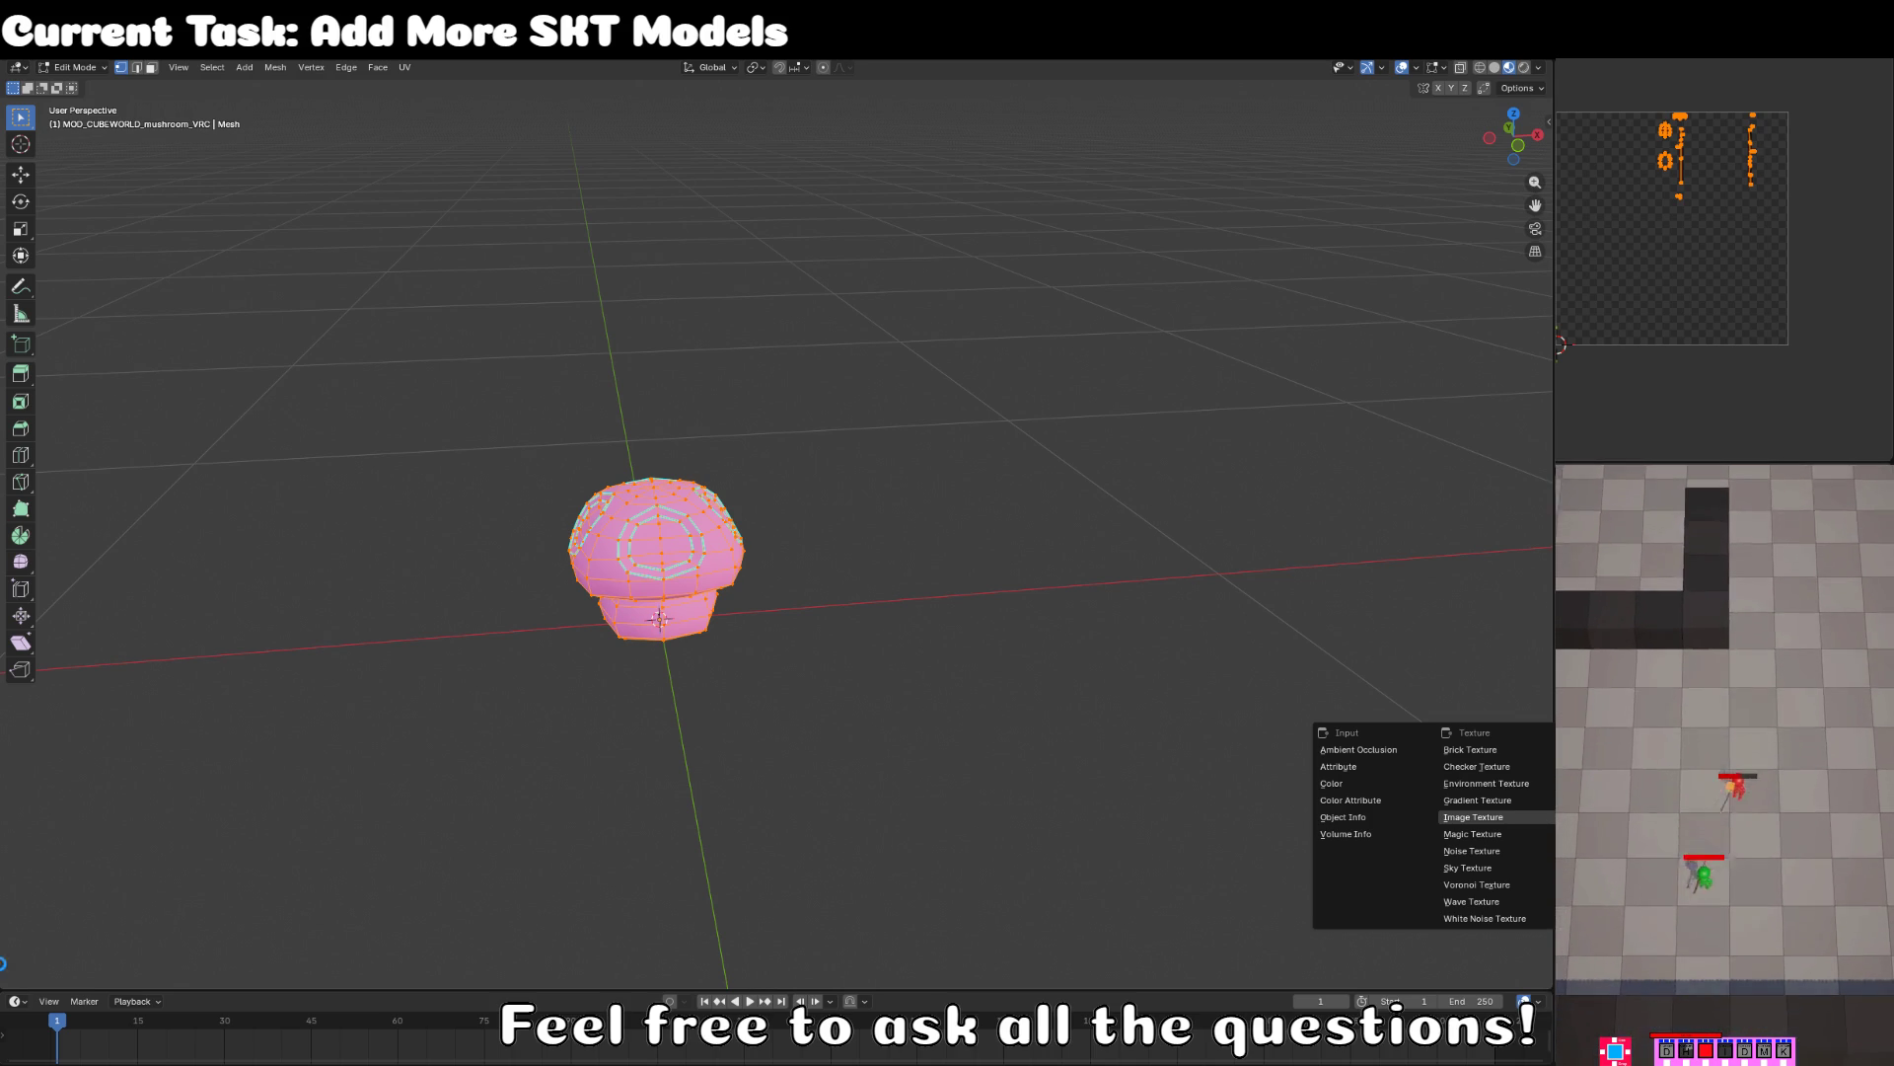
left_click(622, 894)
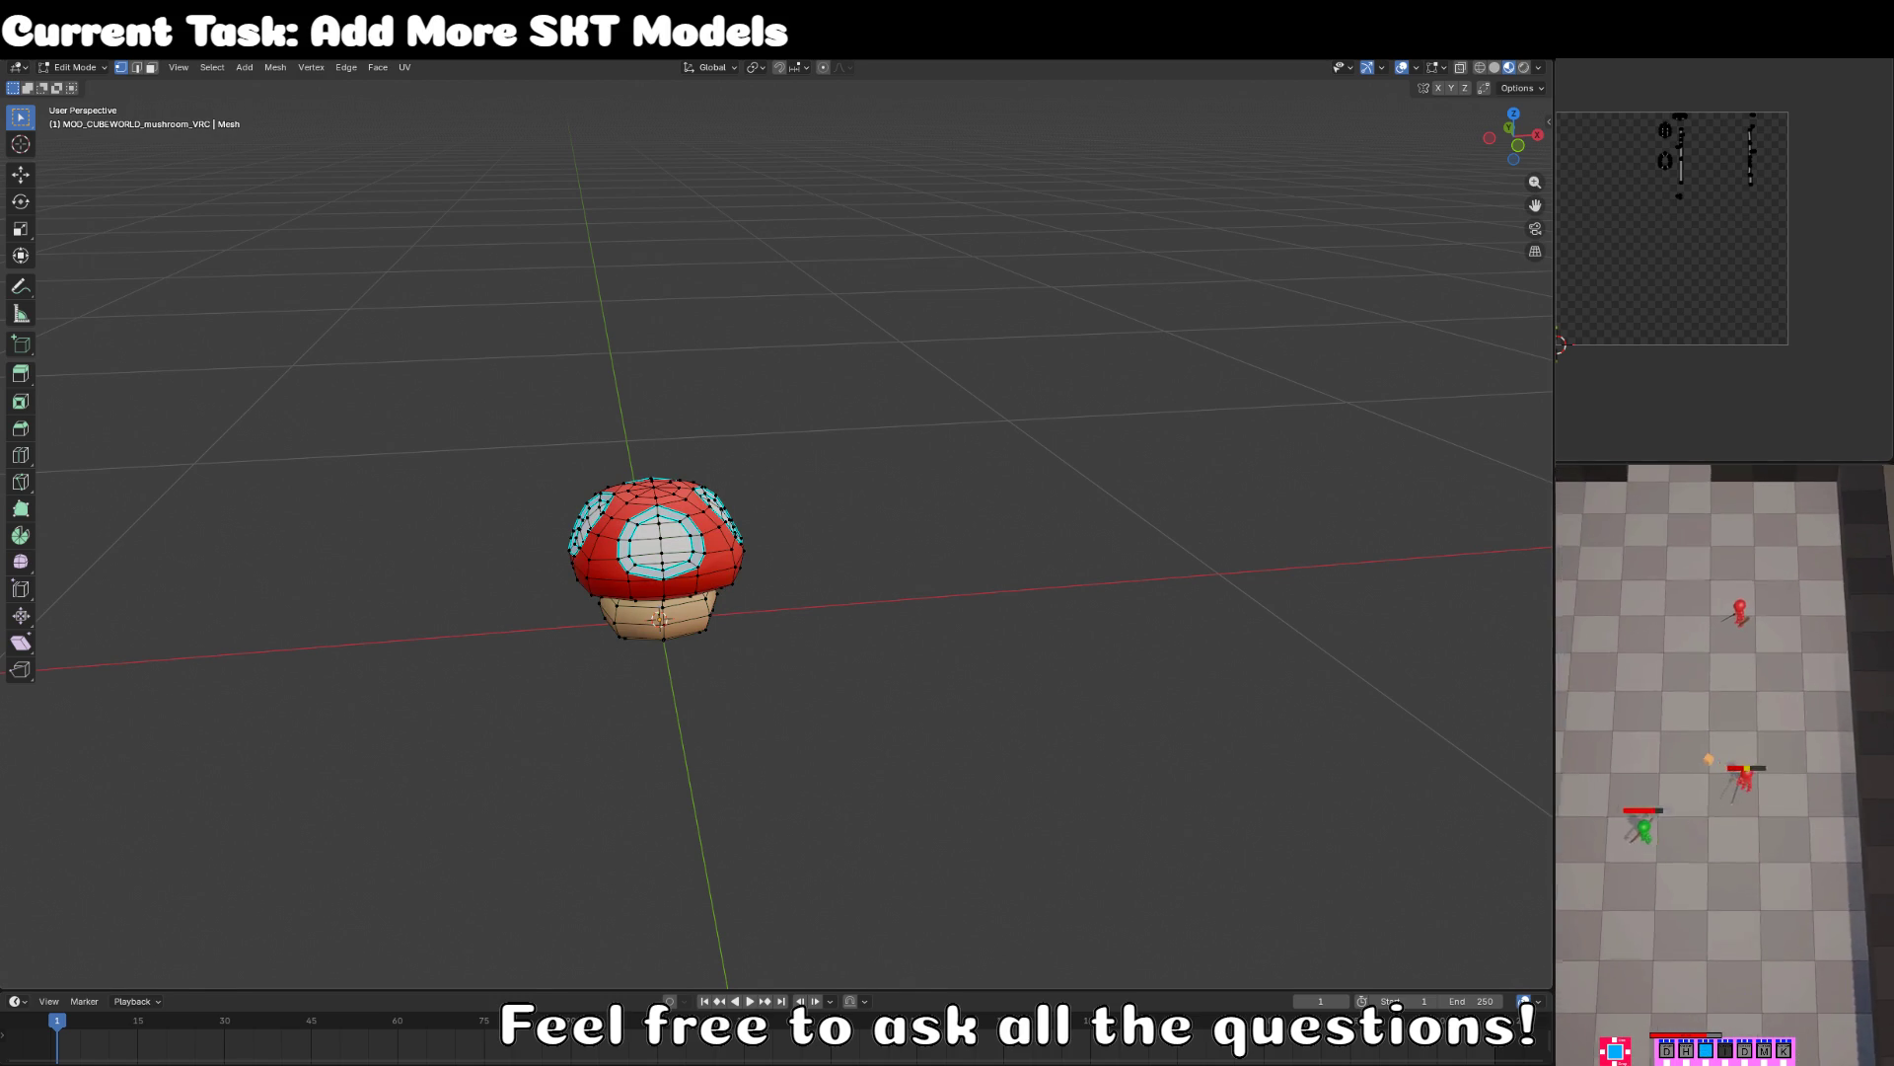
- Show the colour palette image in the UV Editor and re-enter mesh editing
left_click(1698, 100)
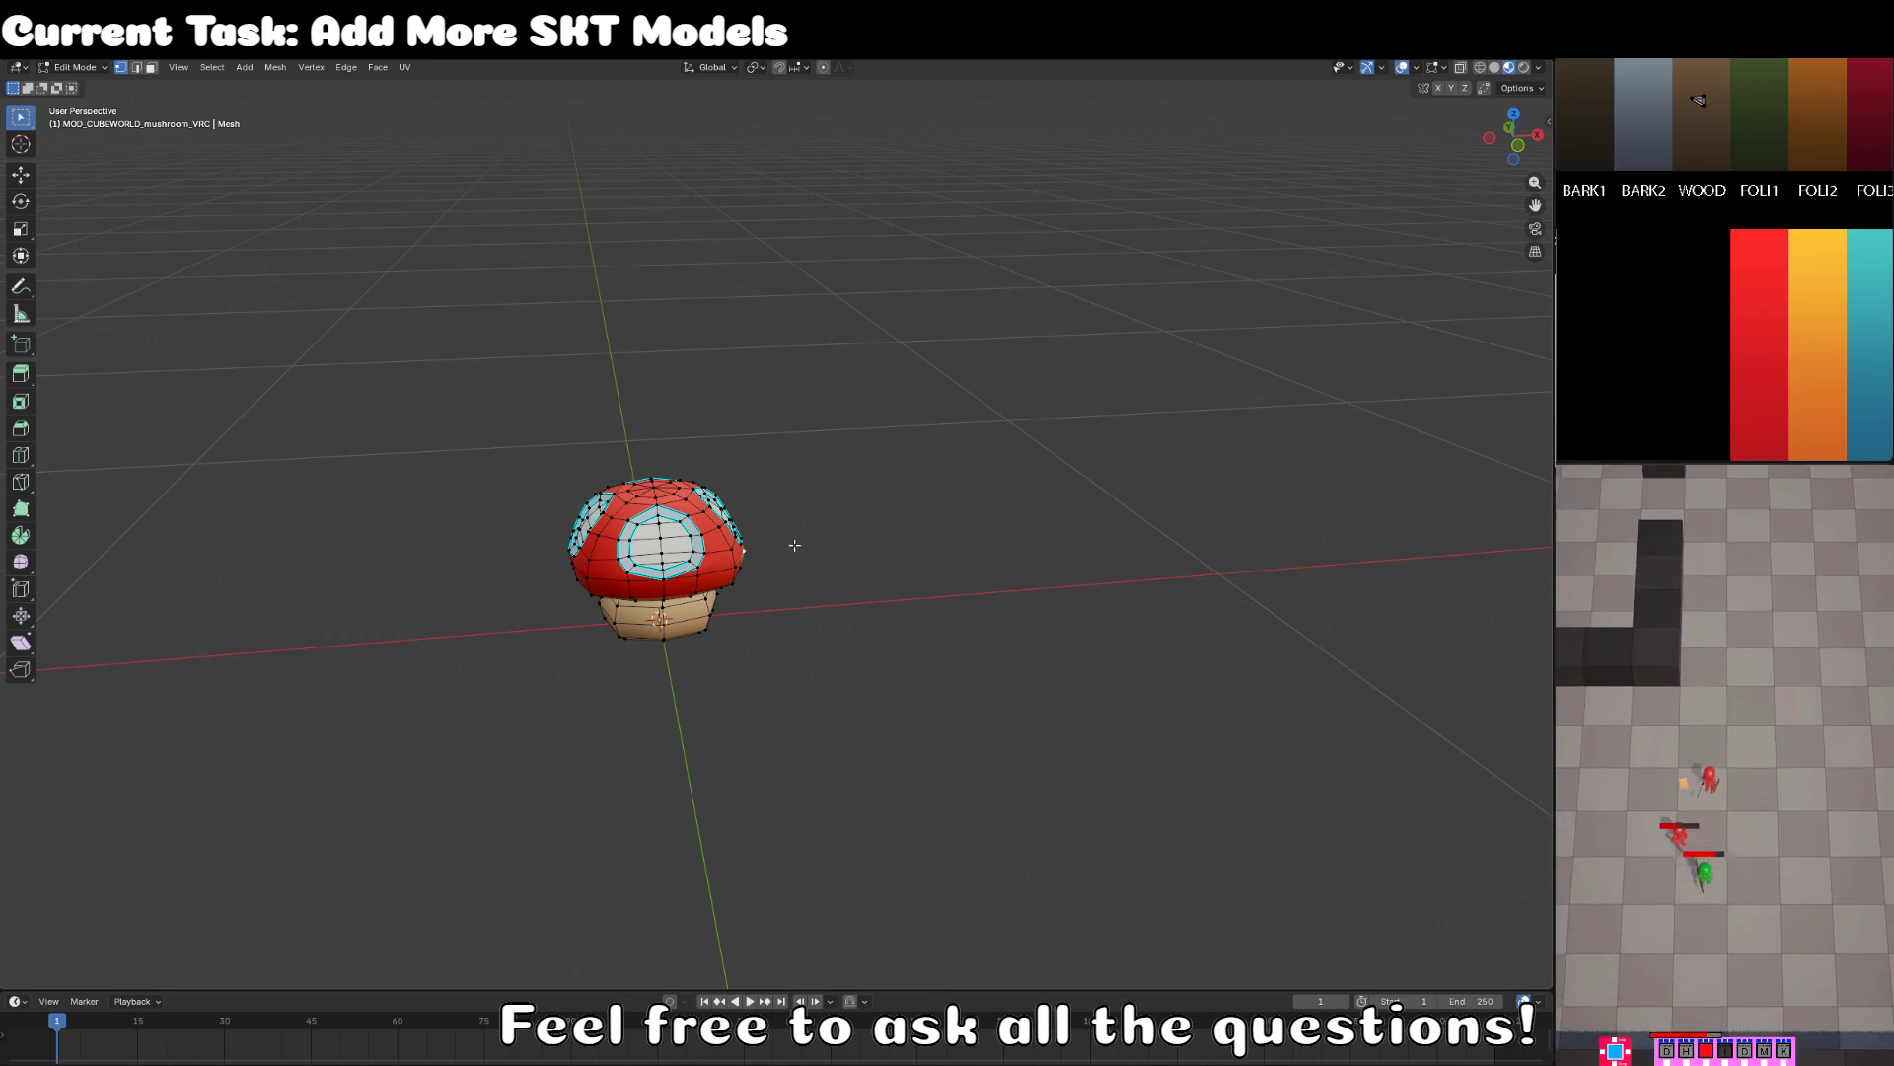
key("Tab")
key("Tab")
key("a")
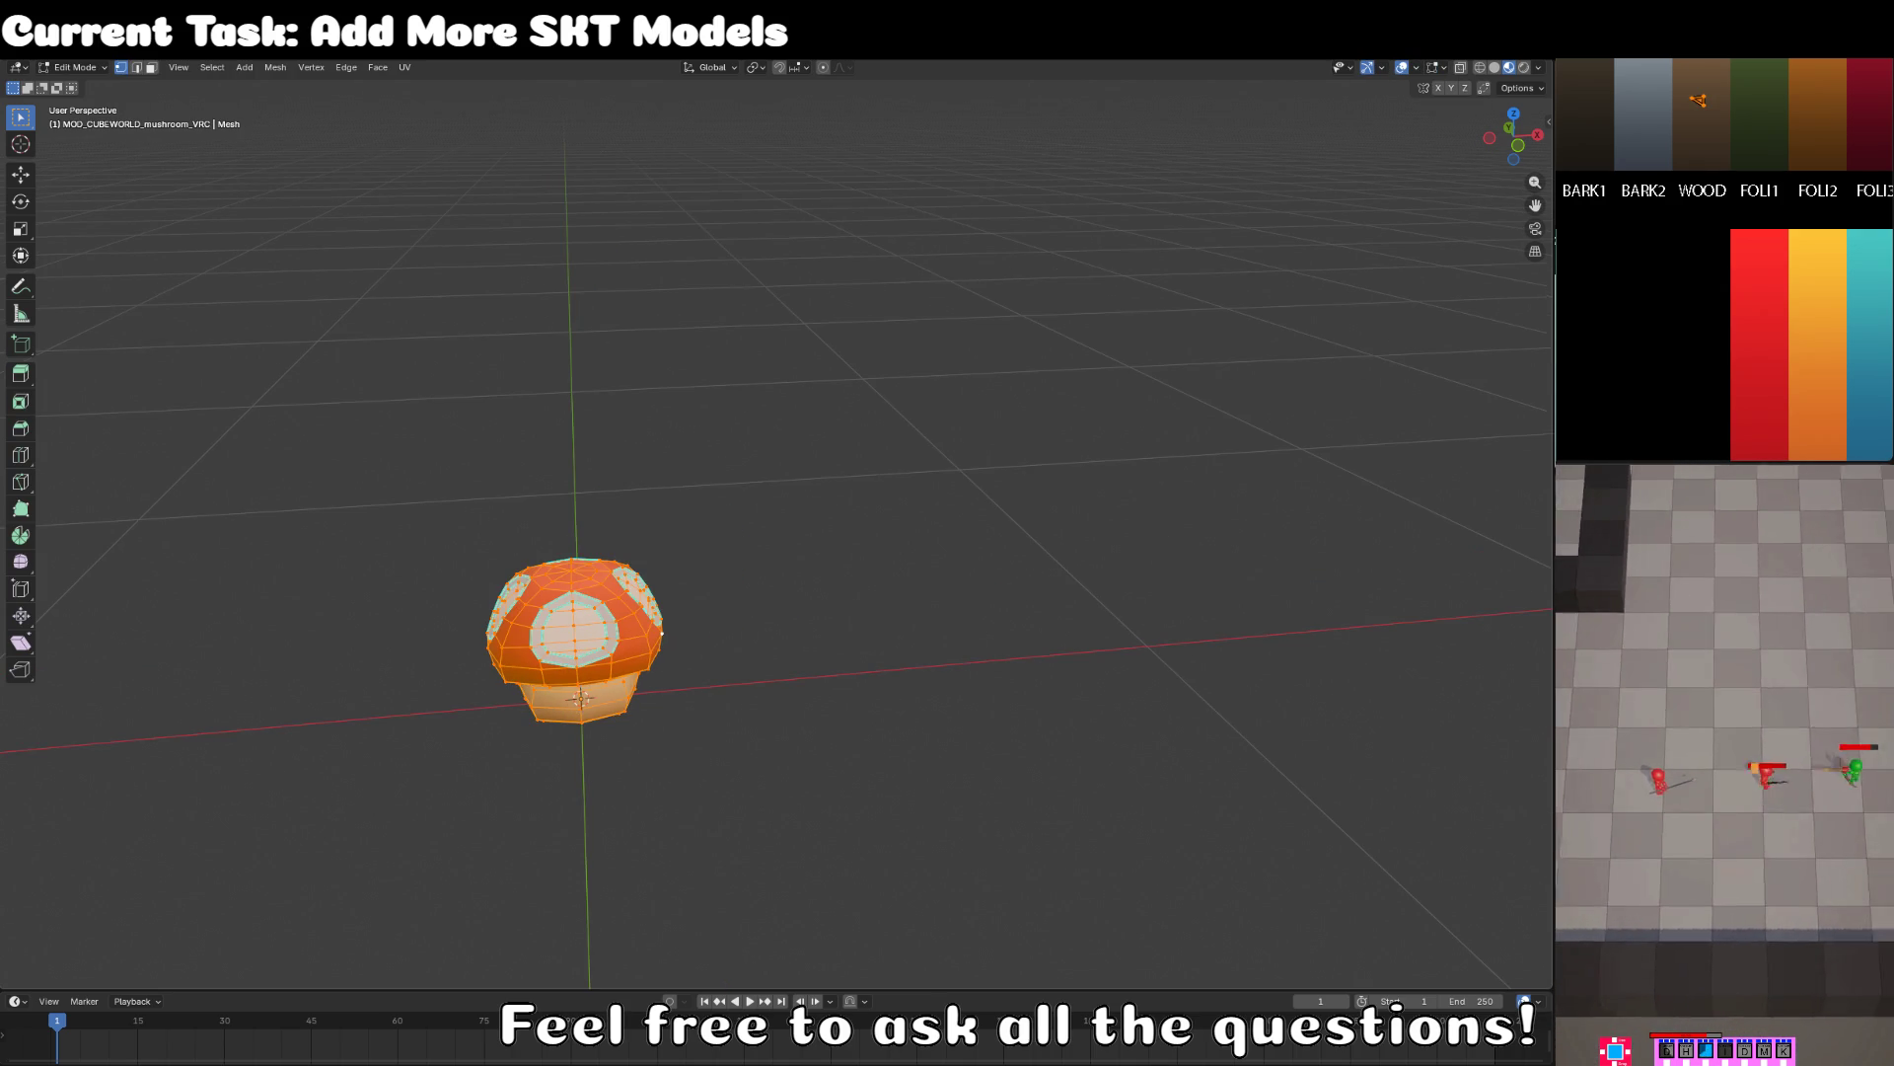
scroll(1707, 199, "down", 3)
key("alt+a")
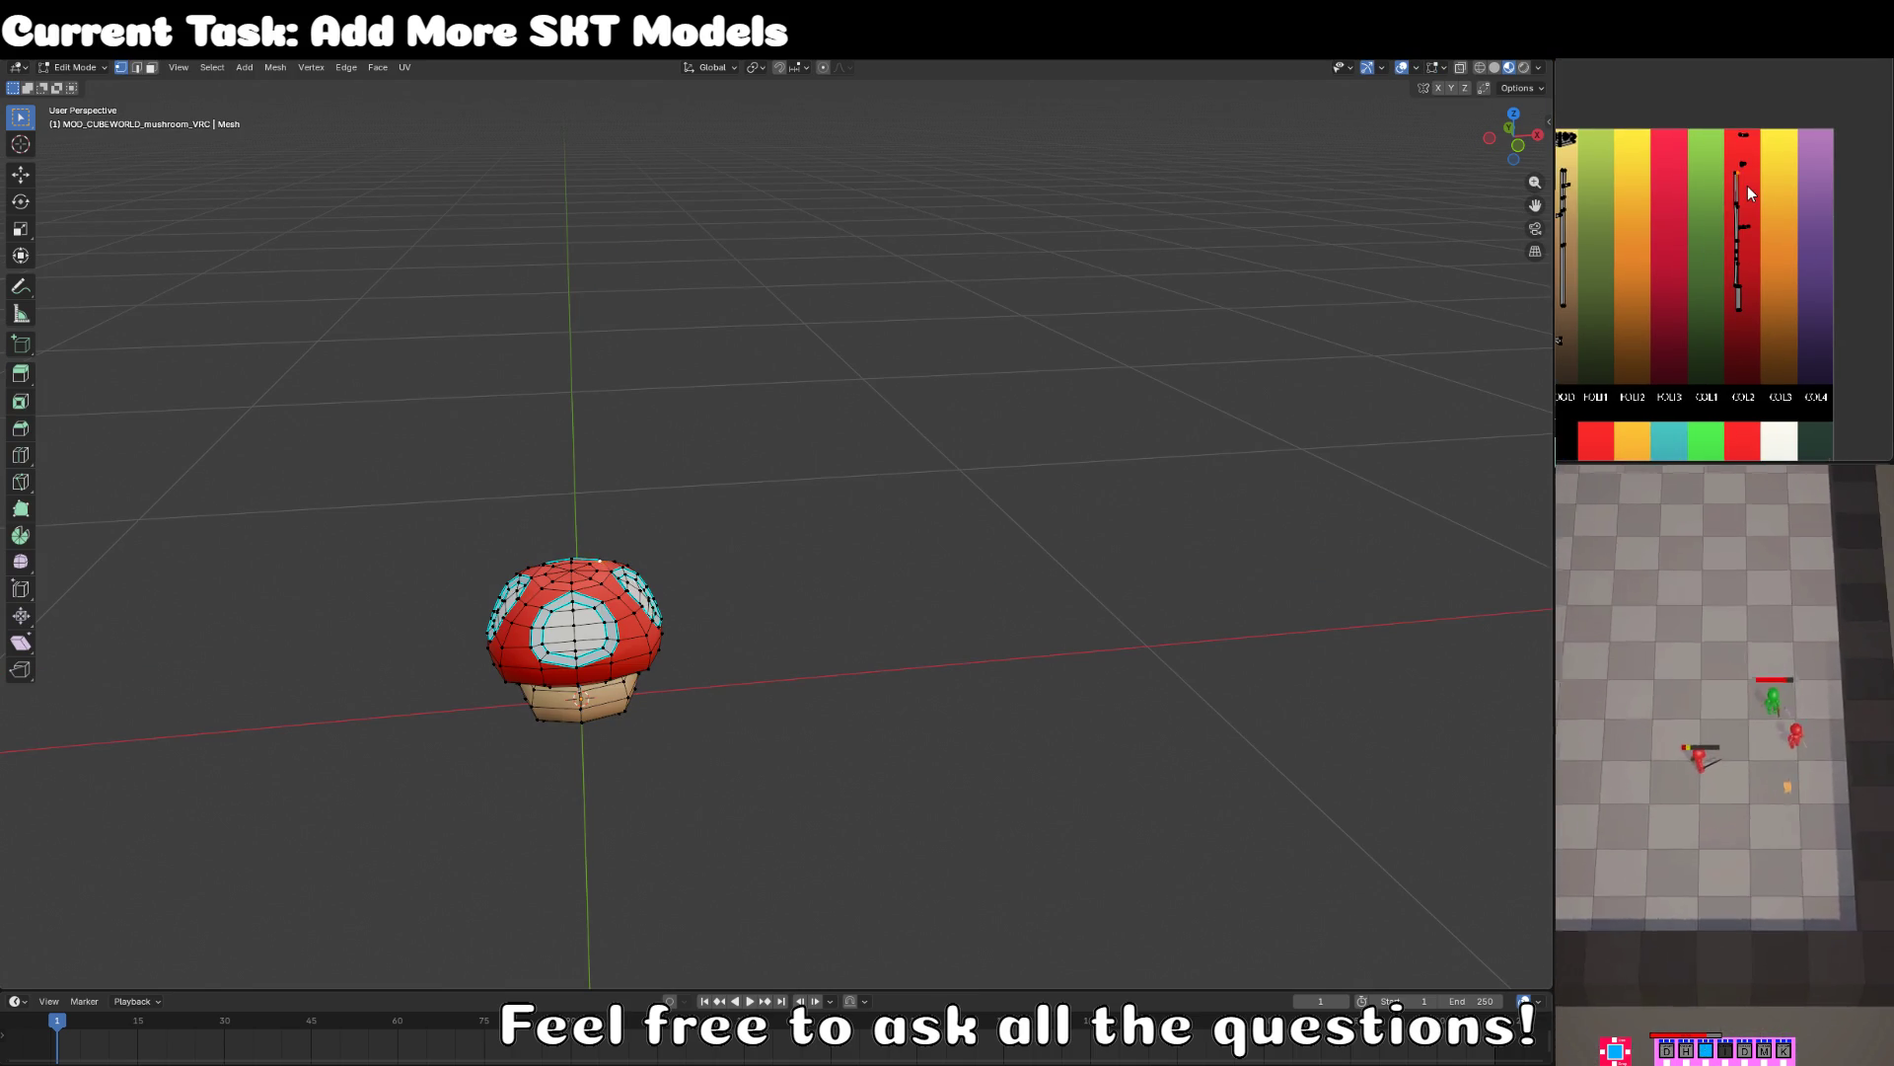
key("a")
key("Tab")
scroll(560, 657, "up", 5)
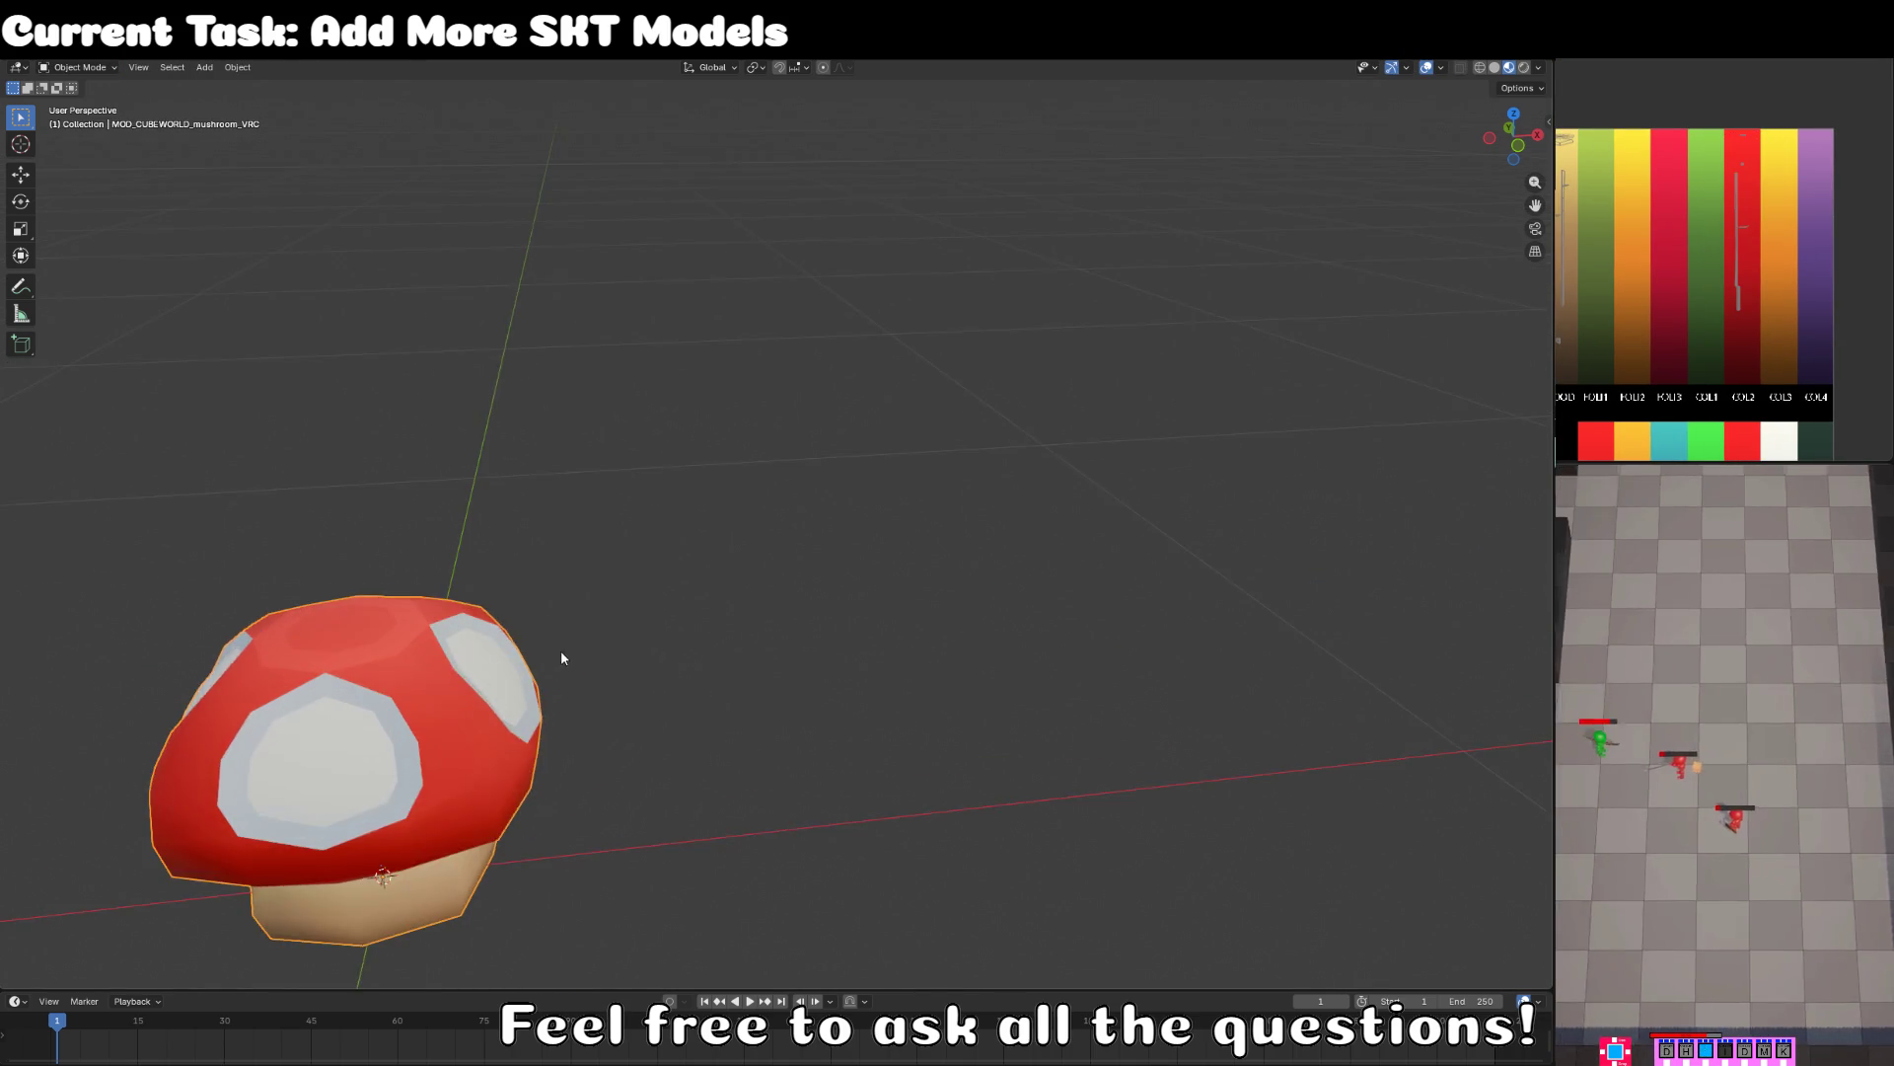
key("Tab")
key("alt+a")
- Loop-select the edge ring circling the cap through the white spot
left_click(687, 570, "alt")
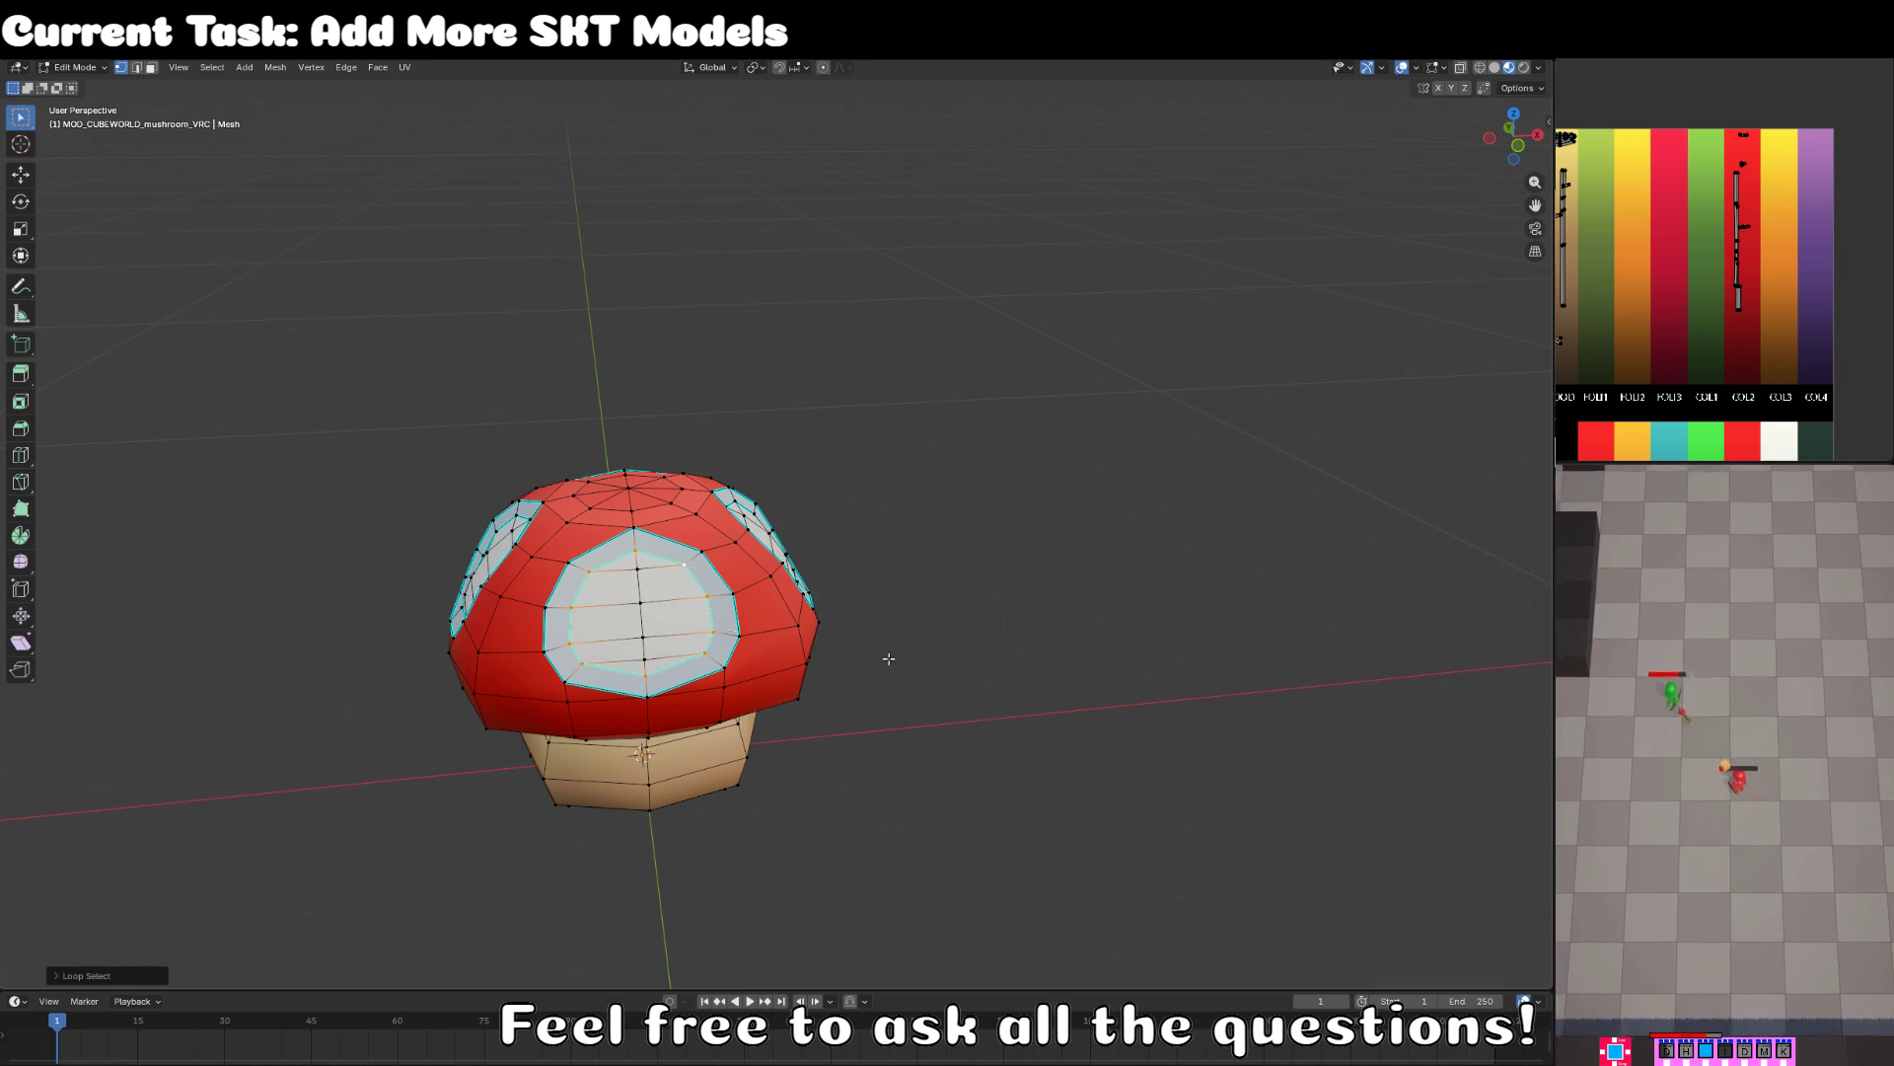
key("Escape")
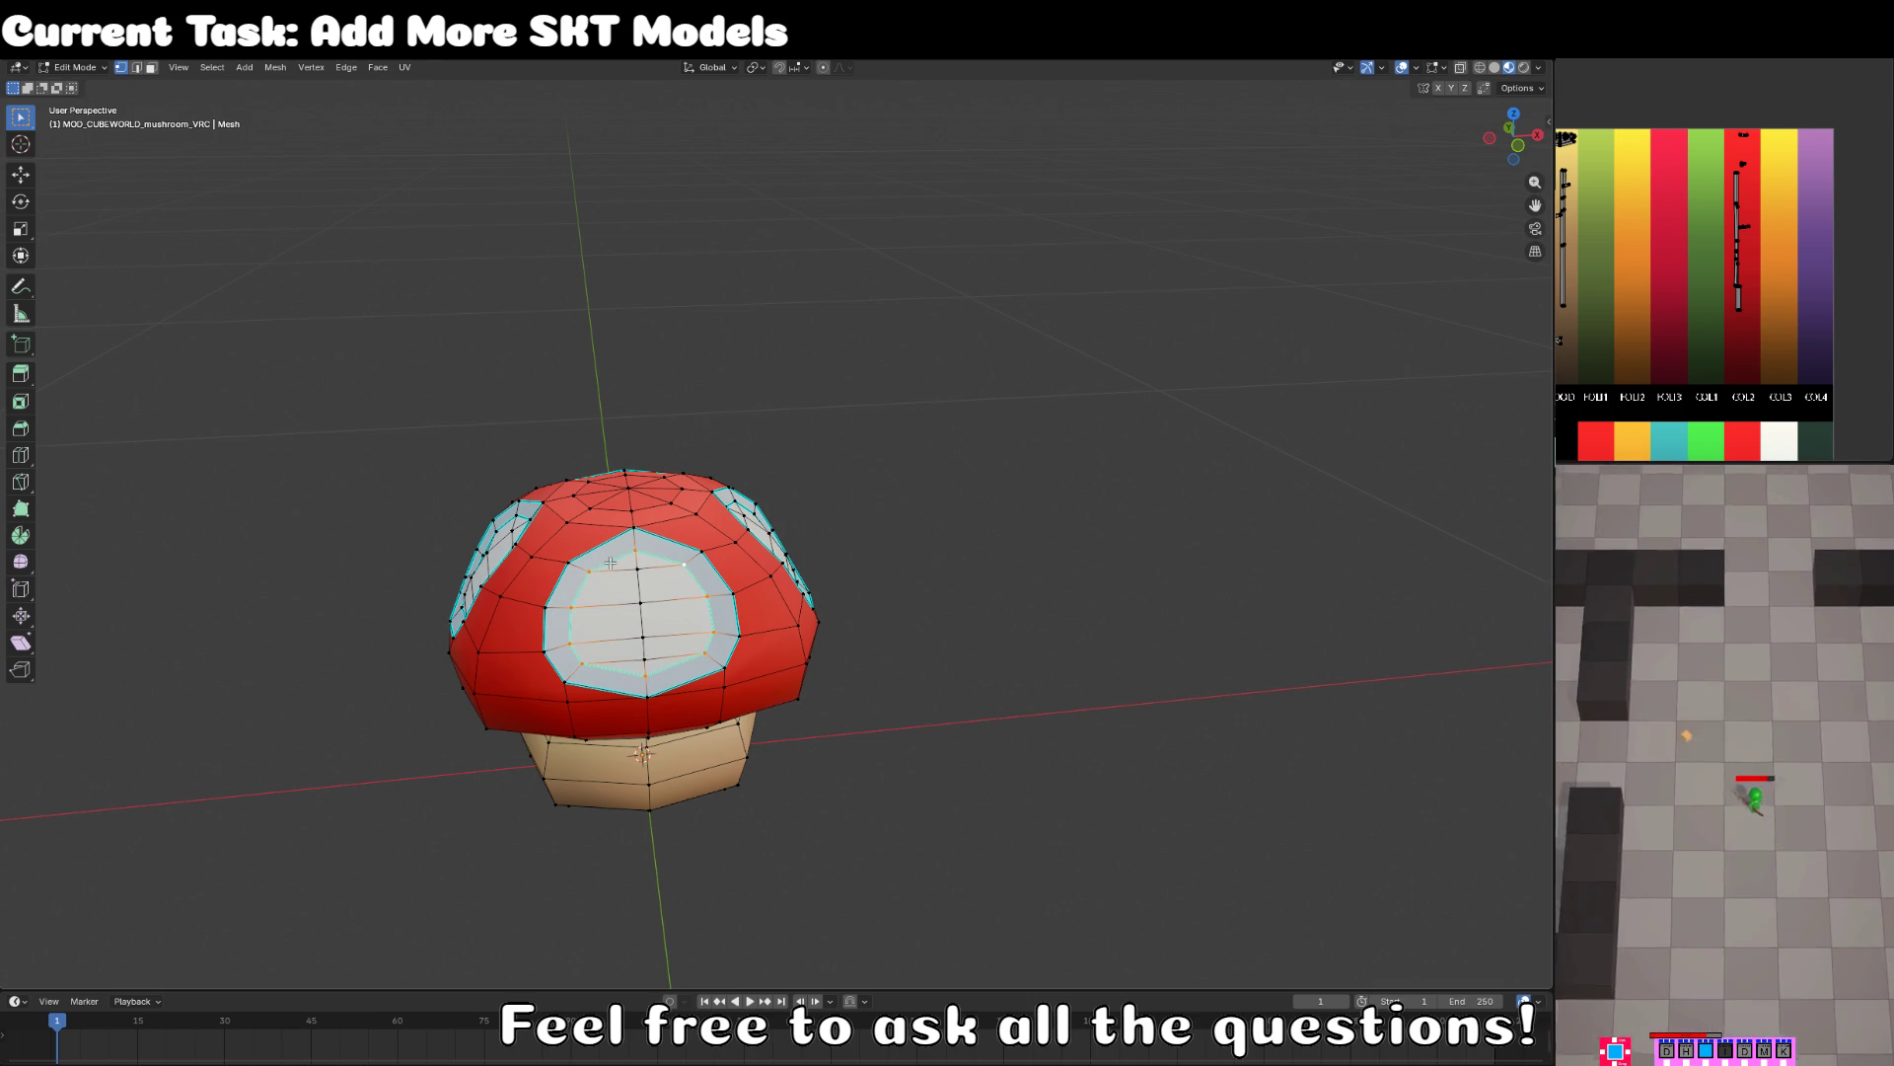
mouse_move(559, 609)
left_mouse_down()
mouse_move(564, 655)
mouse_move(661, 679)
left_mouse_up()
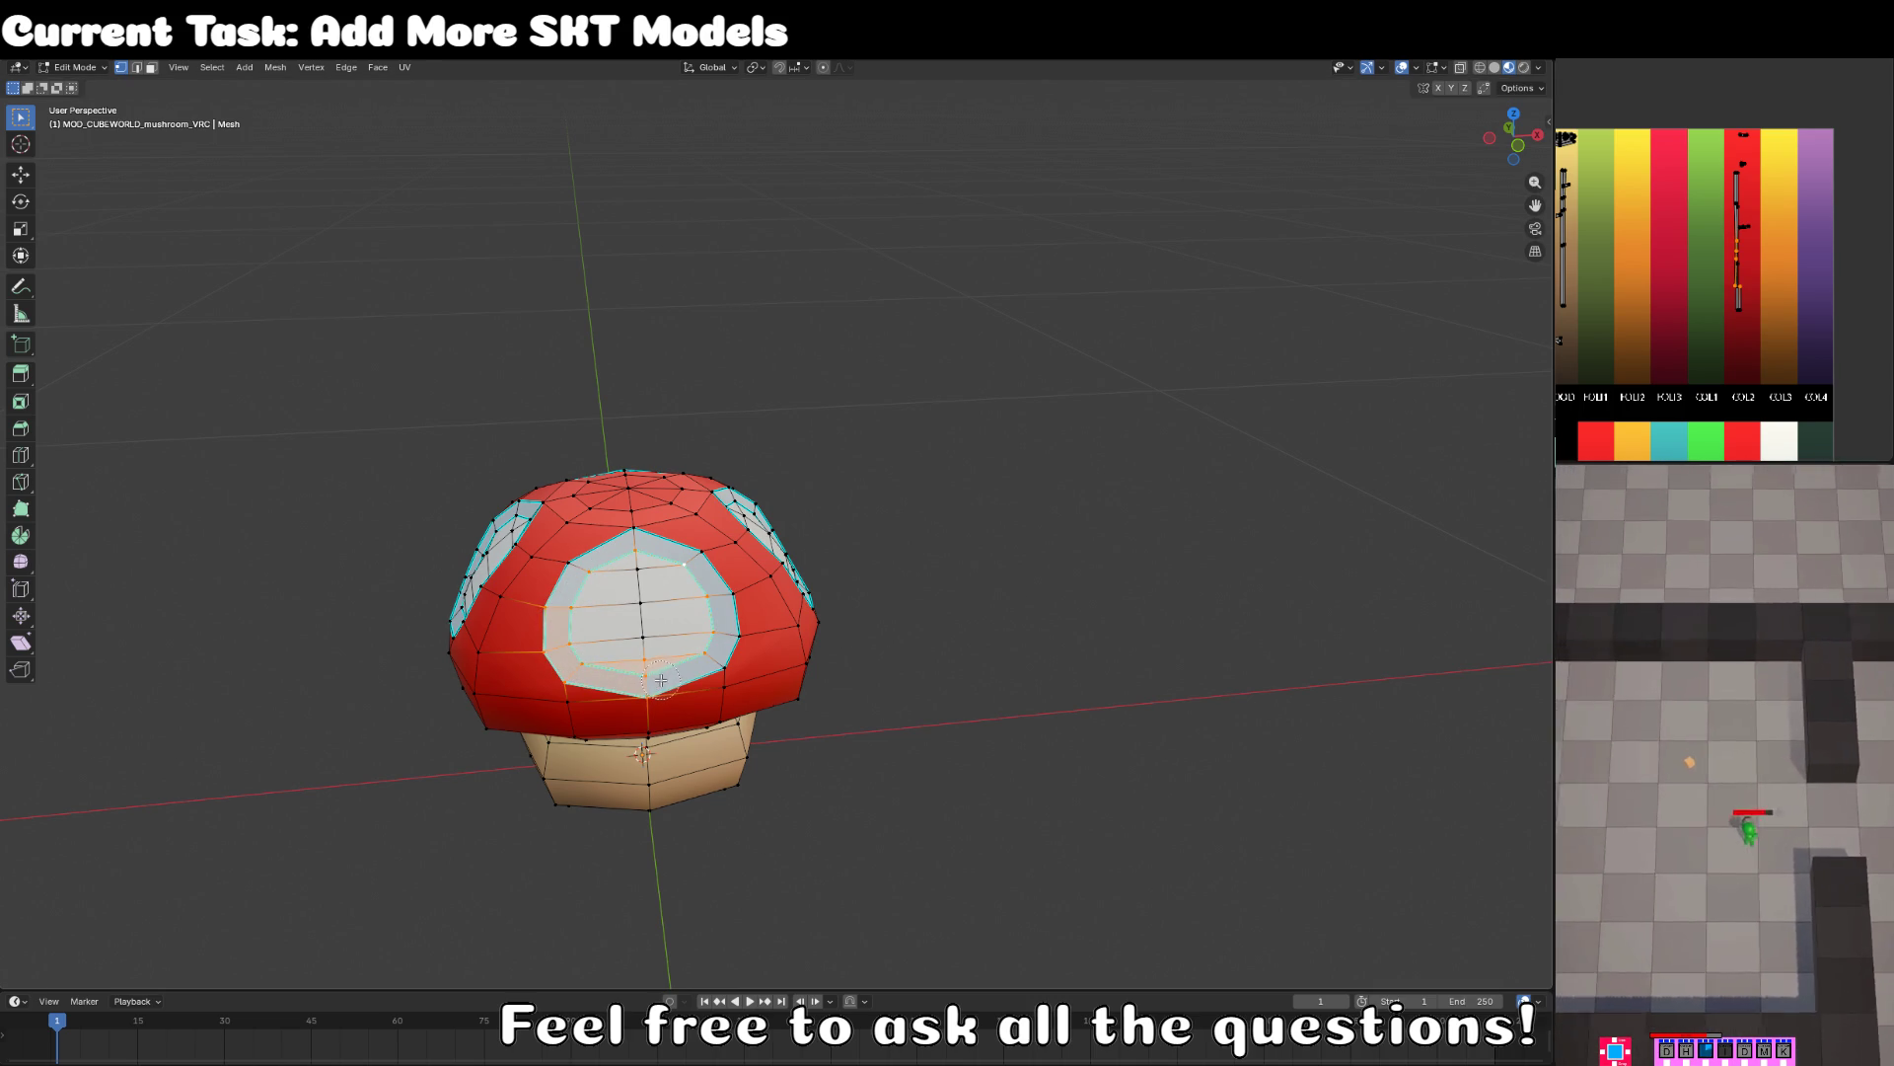
left_click(611, 659)
left_click(650, 560)
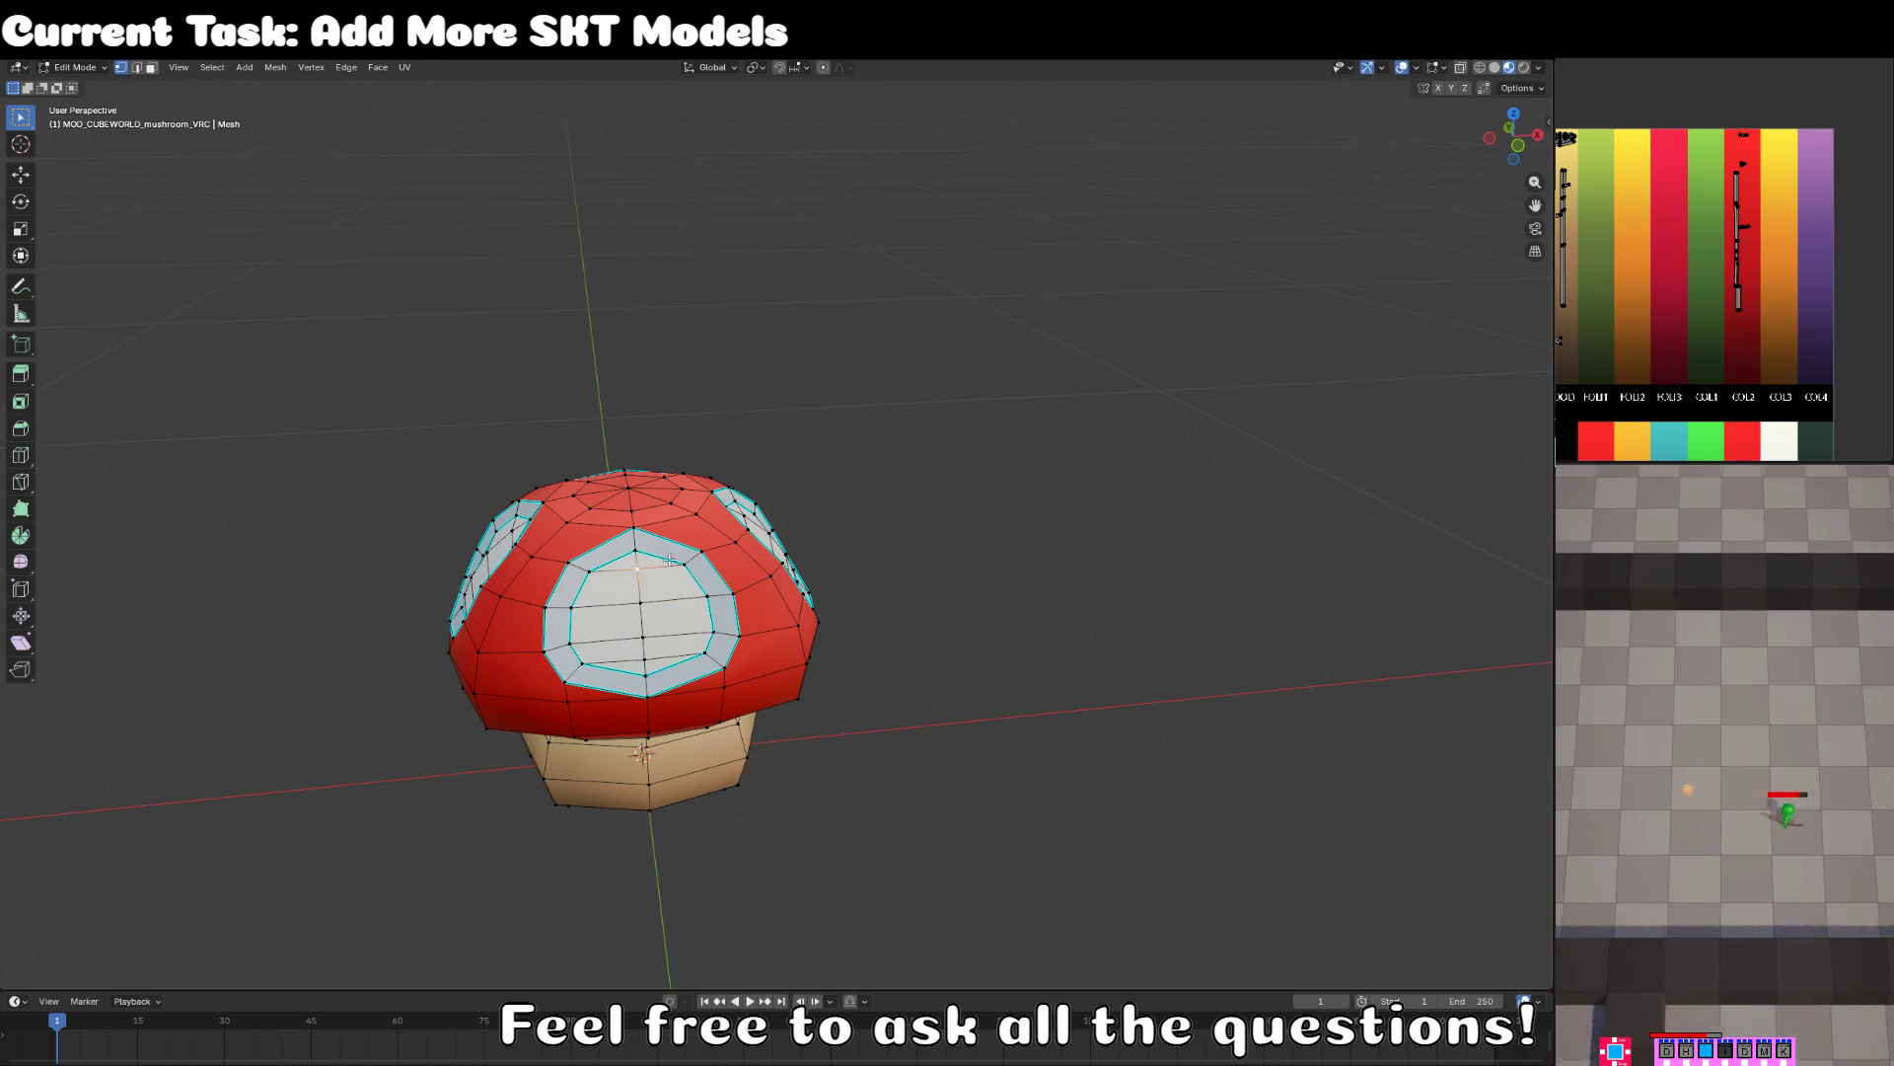
left_click(821, 637, "alt")
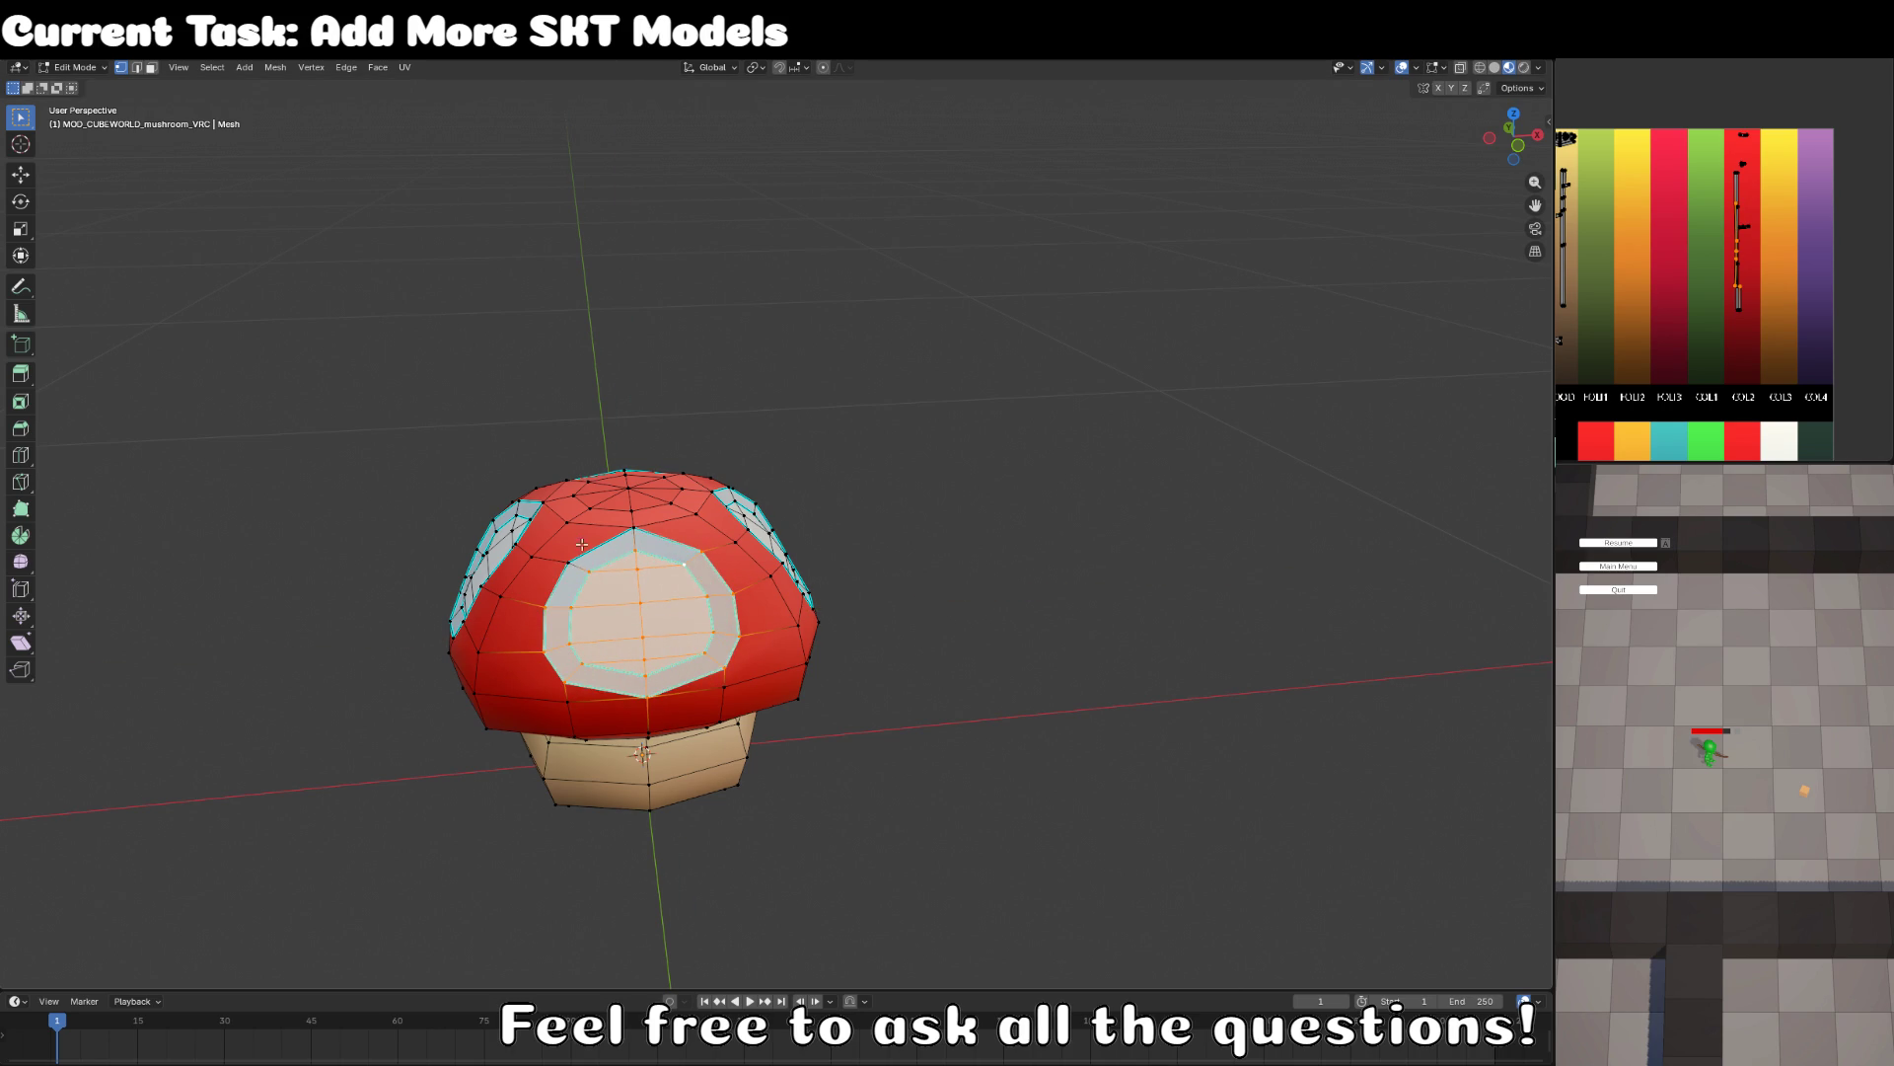
- Flatten the selected loop with an X-axis scale of 0, then rescale the edges
key("s")
key("x")
key("0")
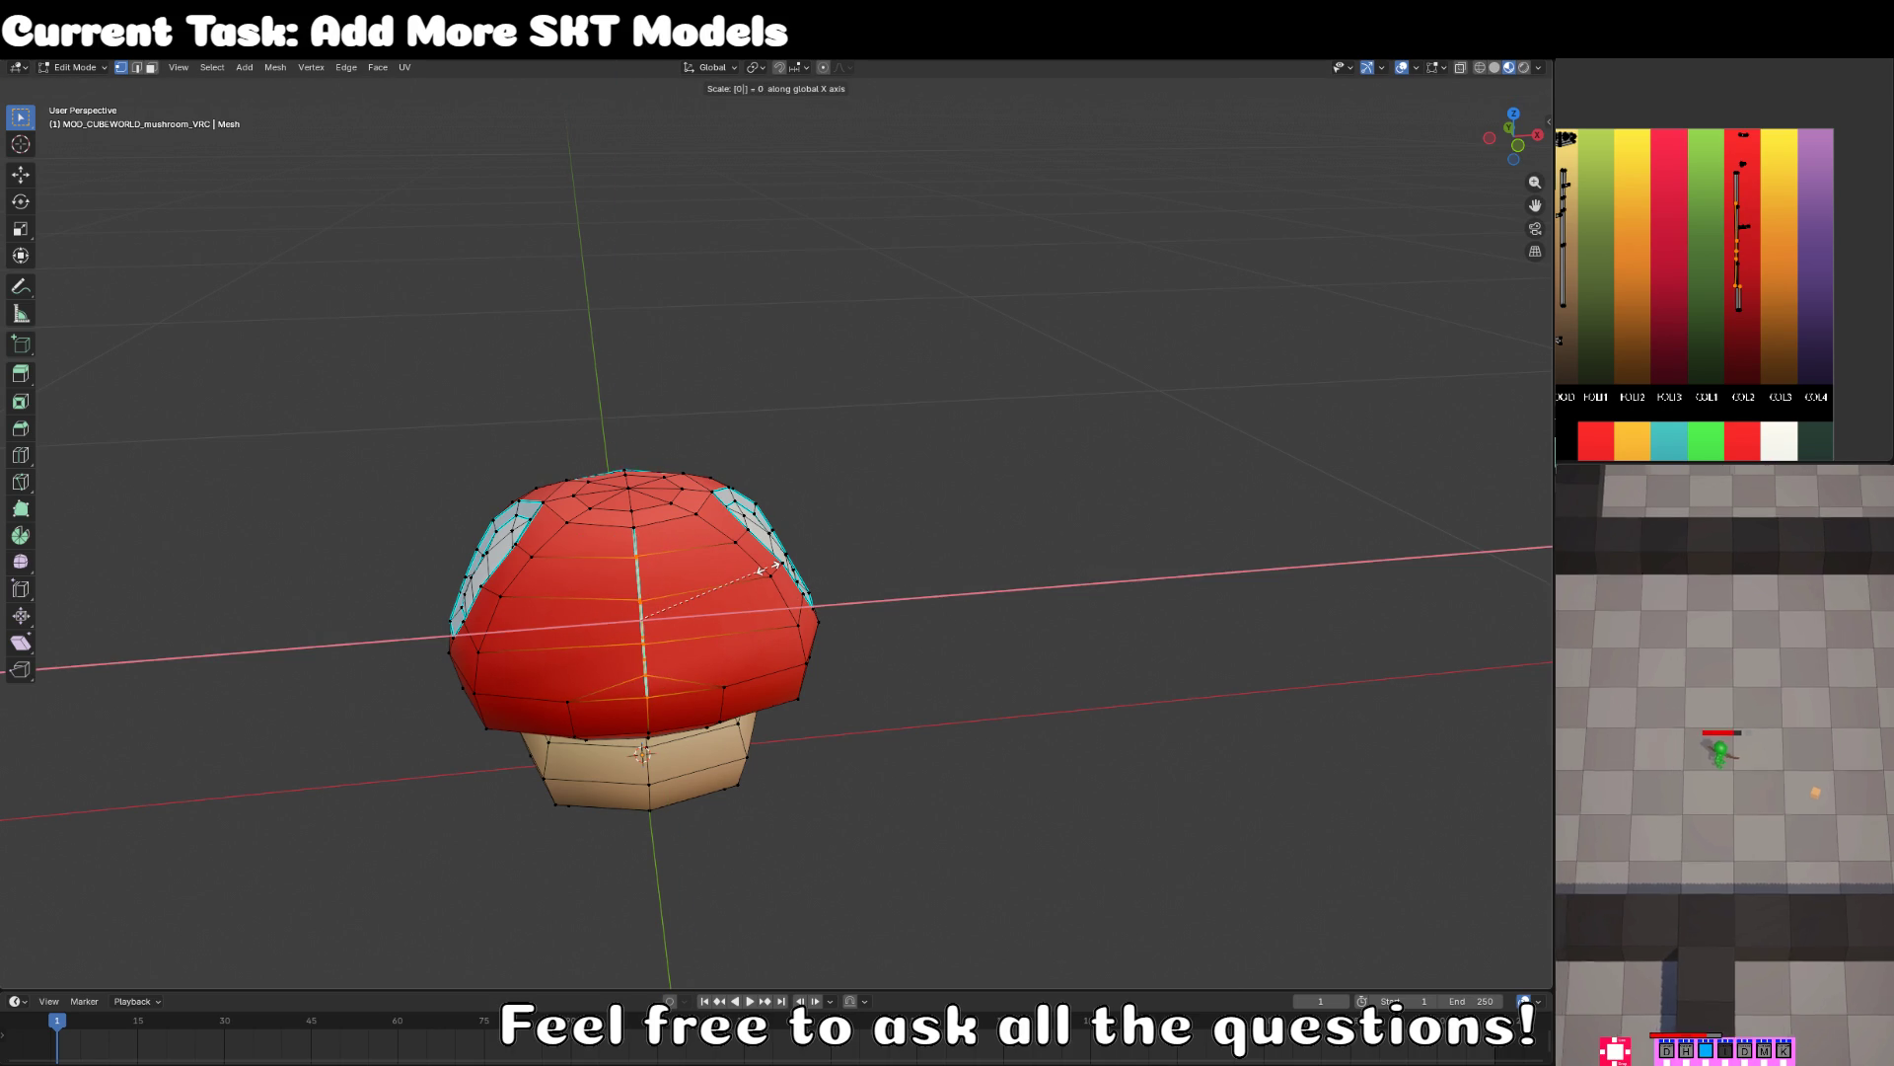
left_click(761, 570)
scroll(796, 620, "up", 5)
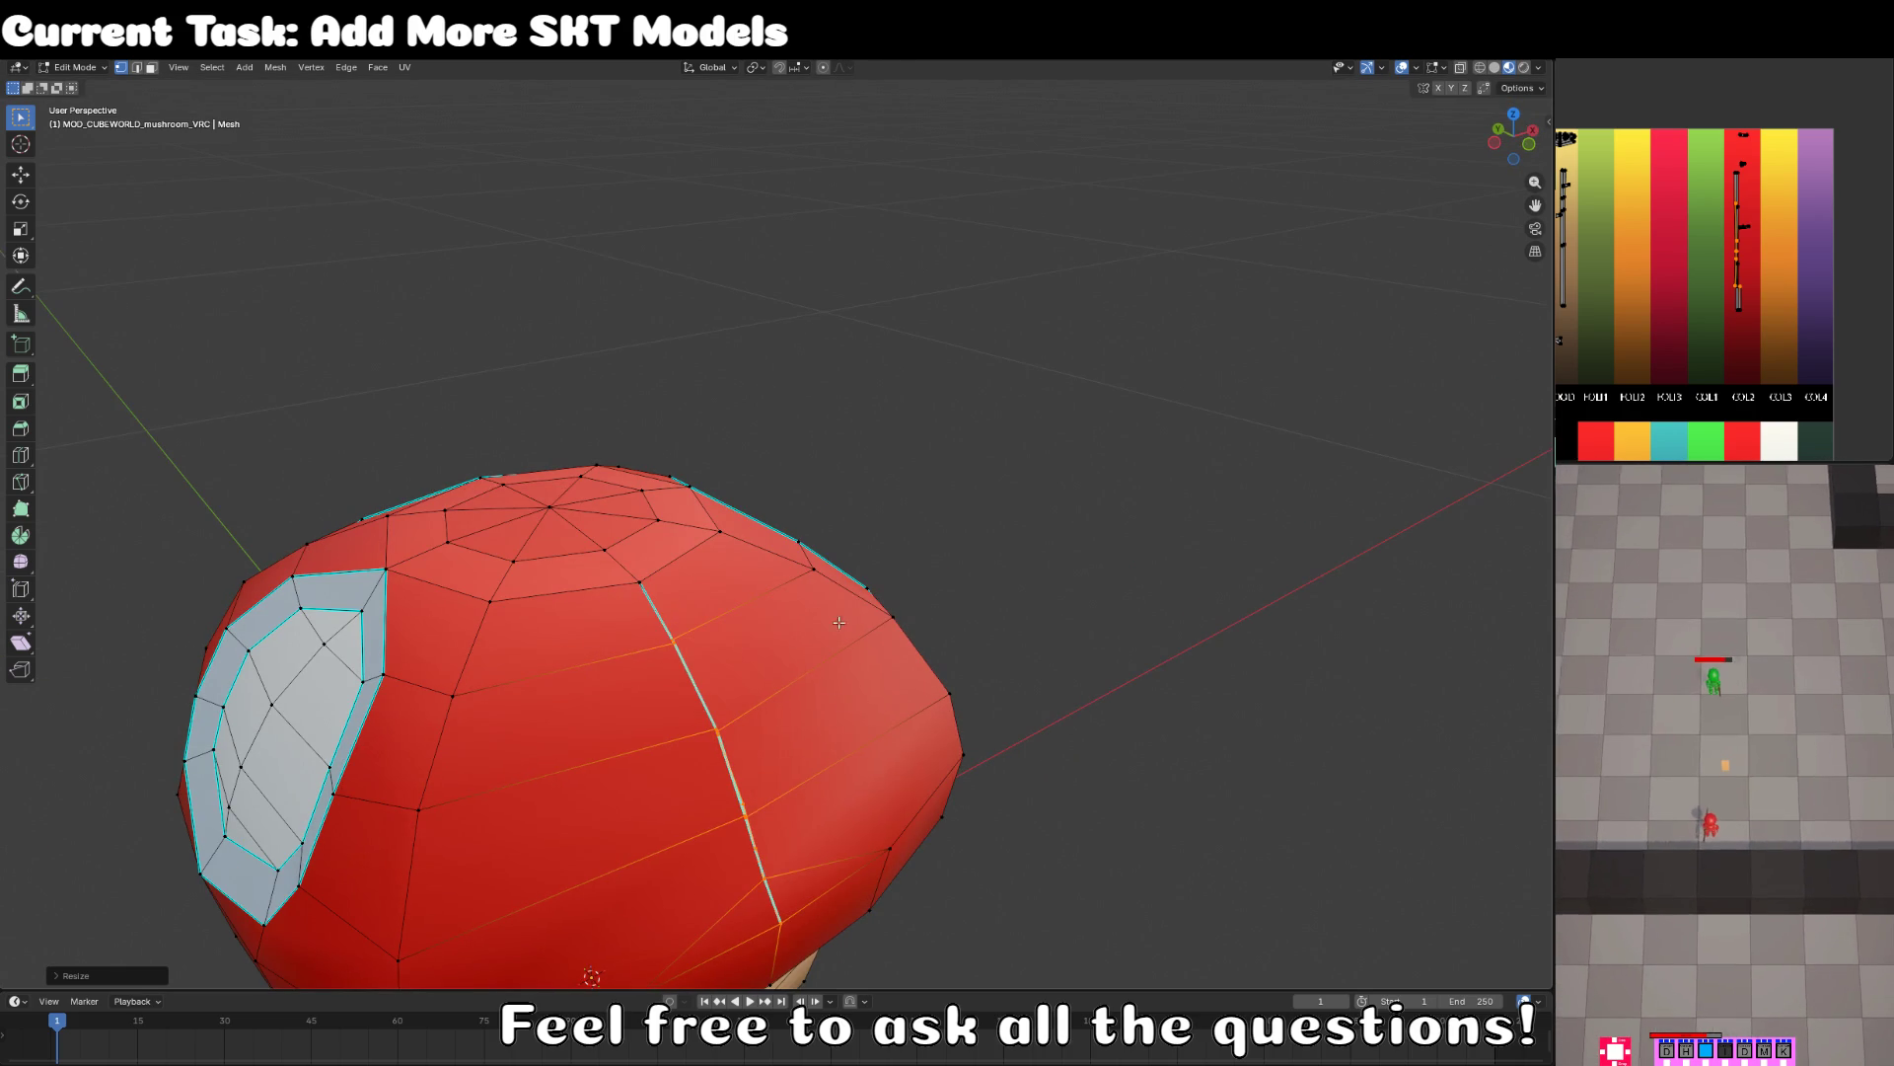
key("g")
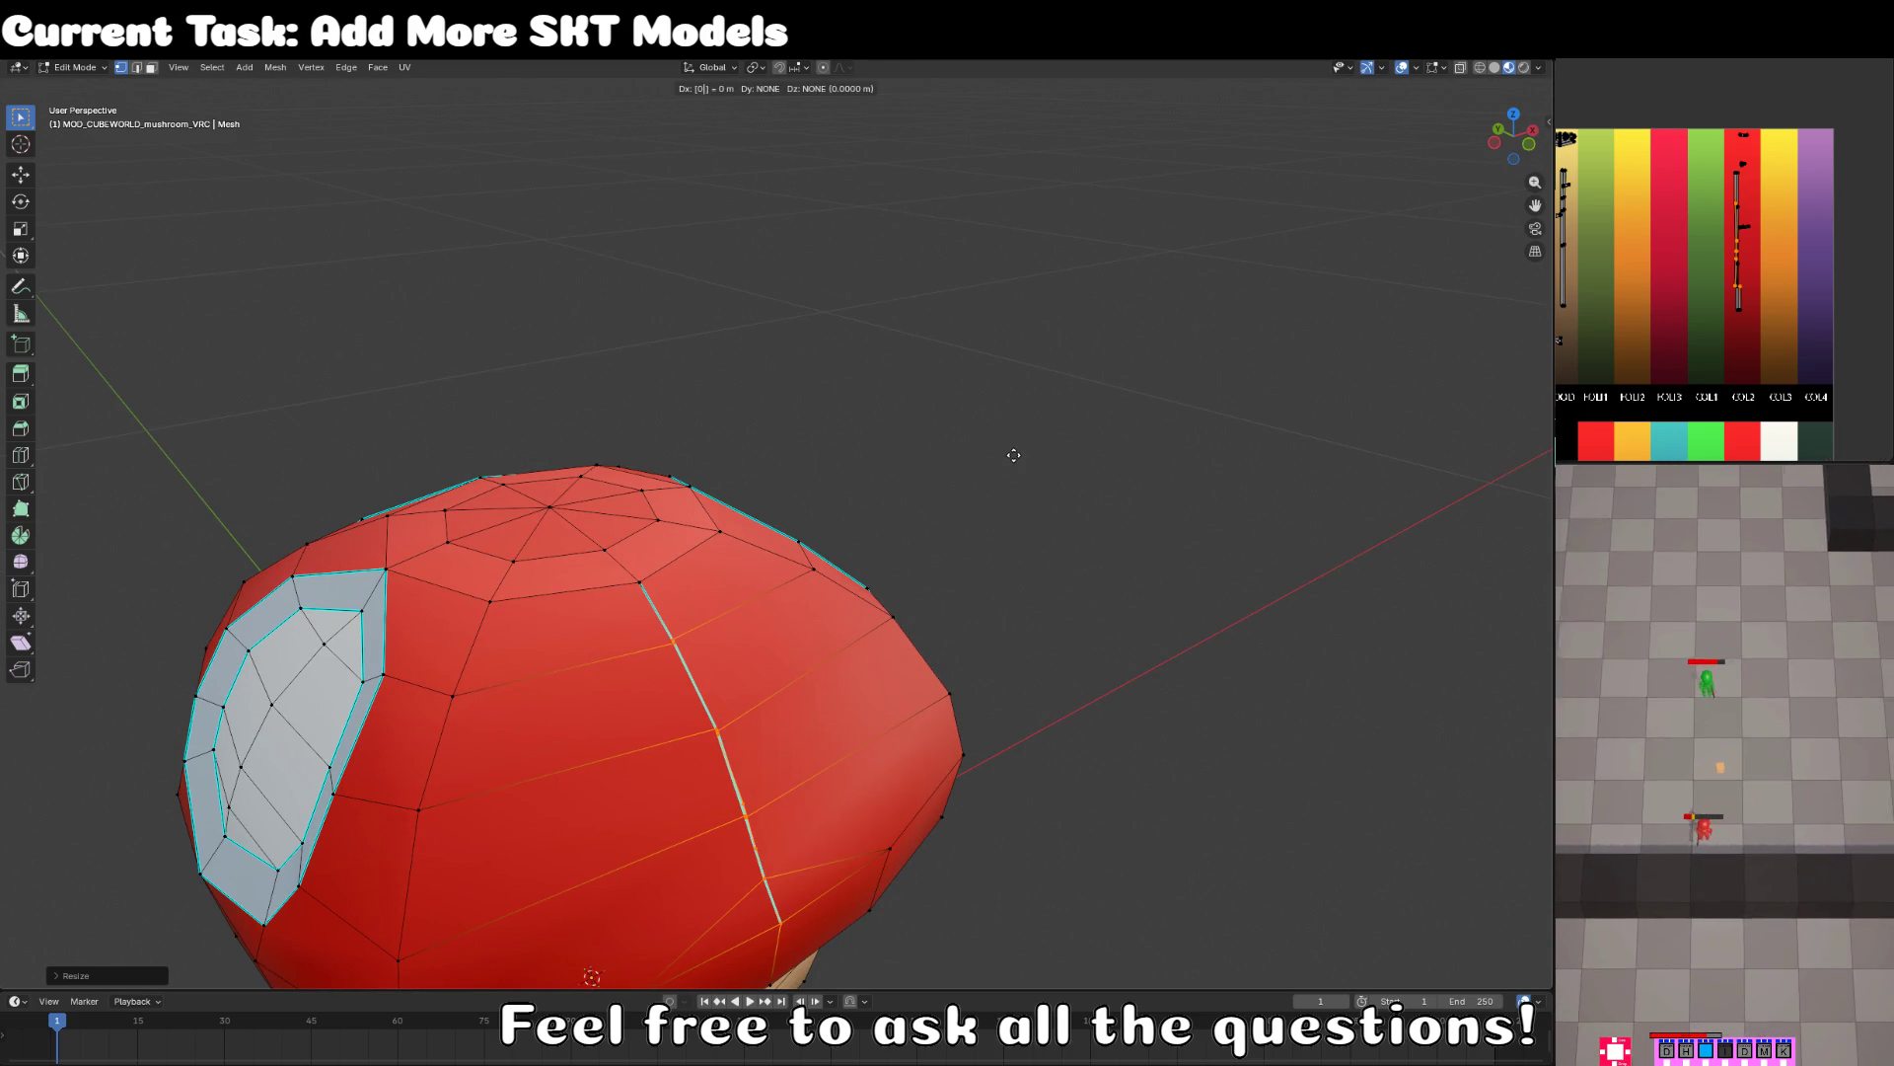
key("Return")
key("k")
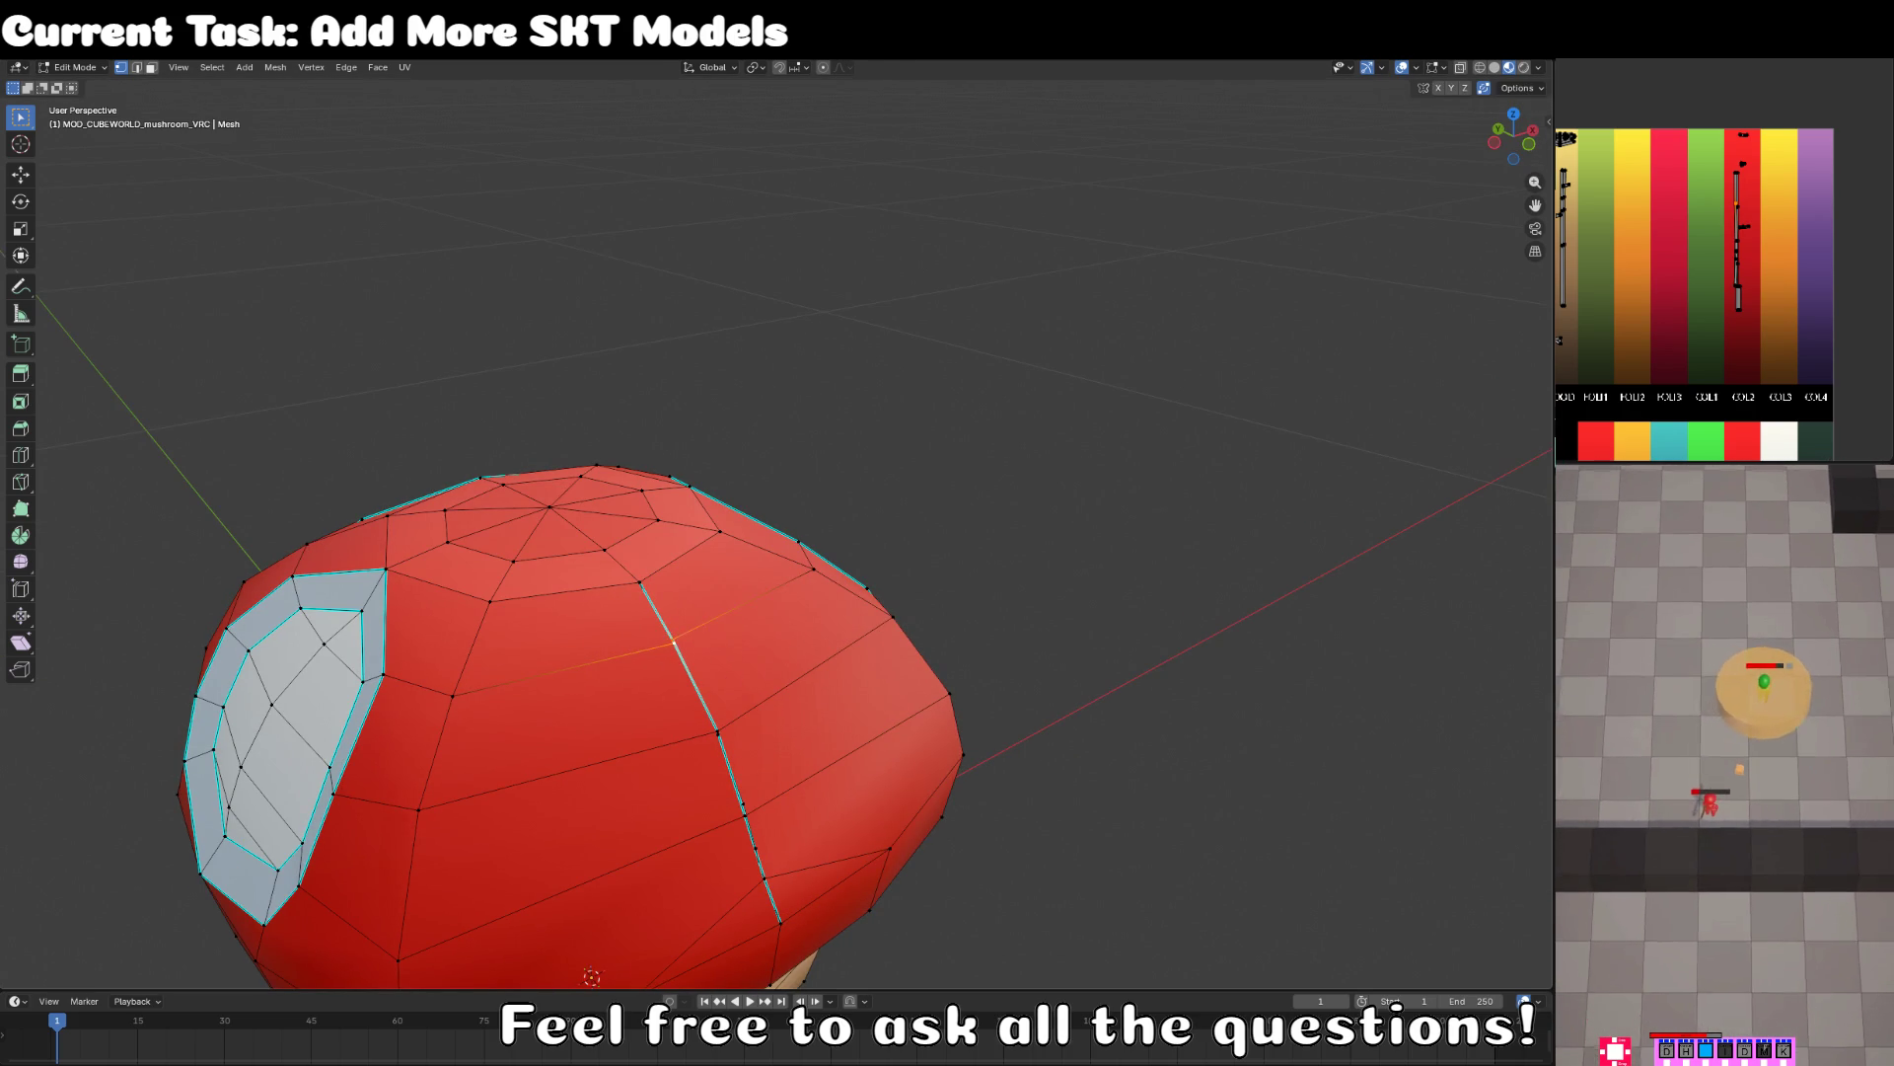
key("s")
left_click(779, 630)
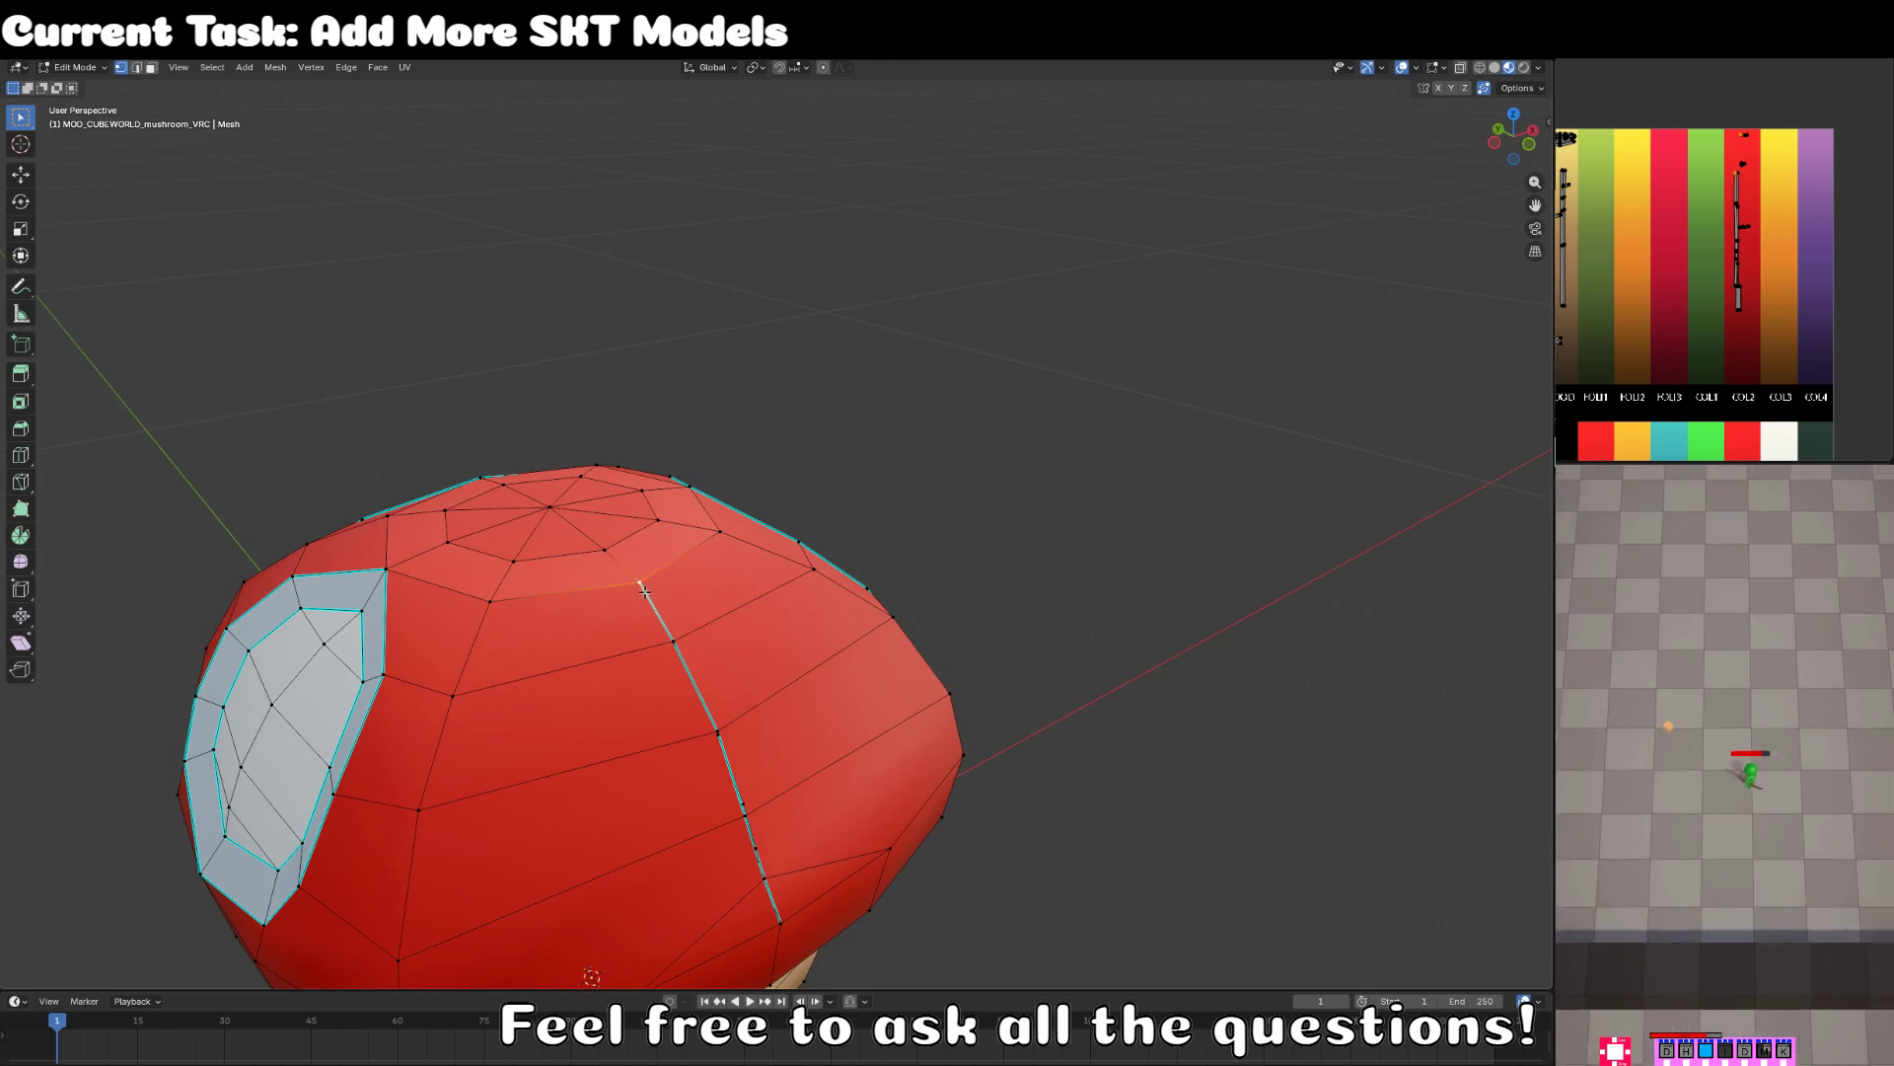
- Select the horizontal edge loop on the cap and scale it to a tighter size
left_click_drag(663, 597, 692, 514)
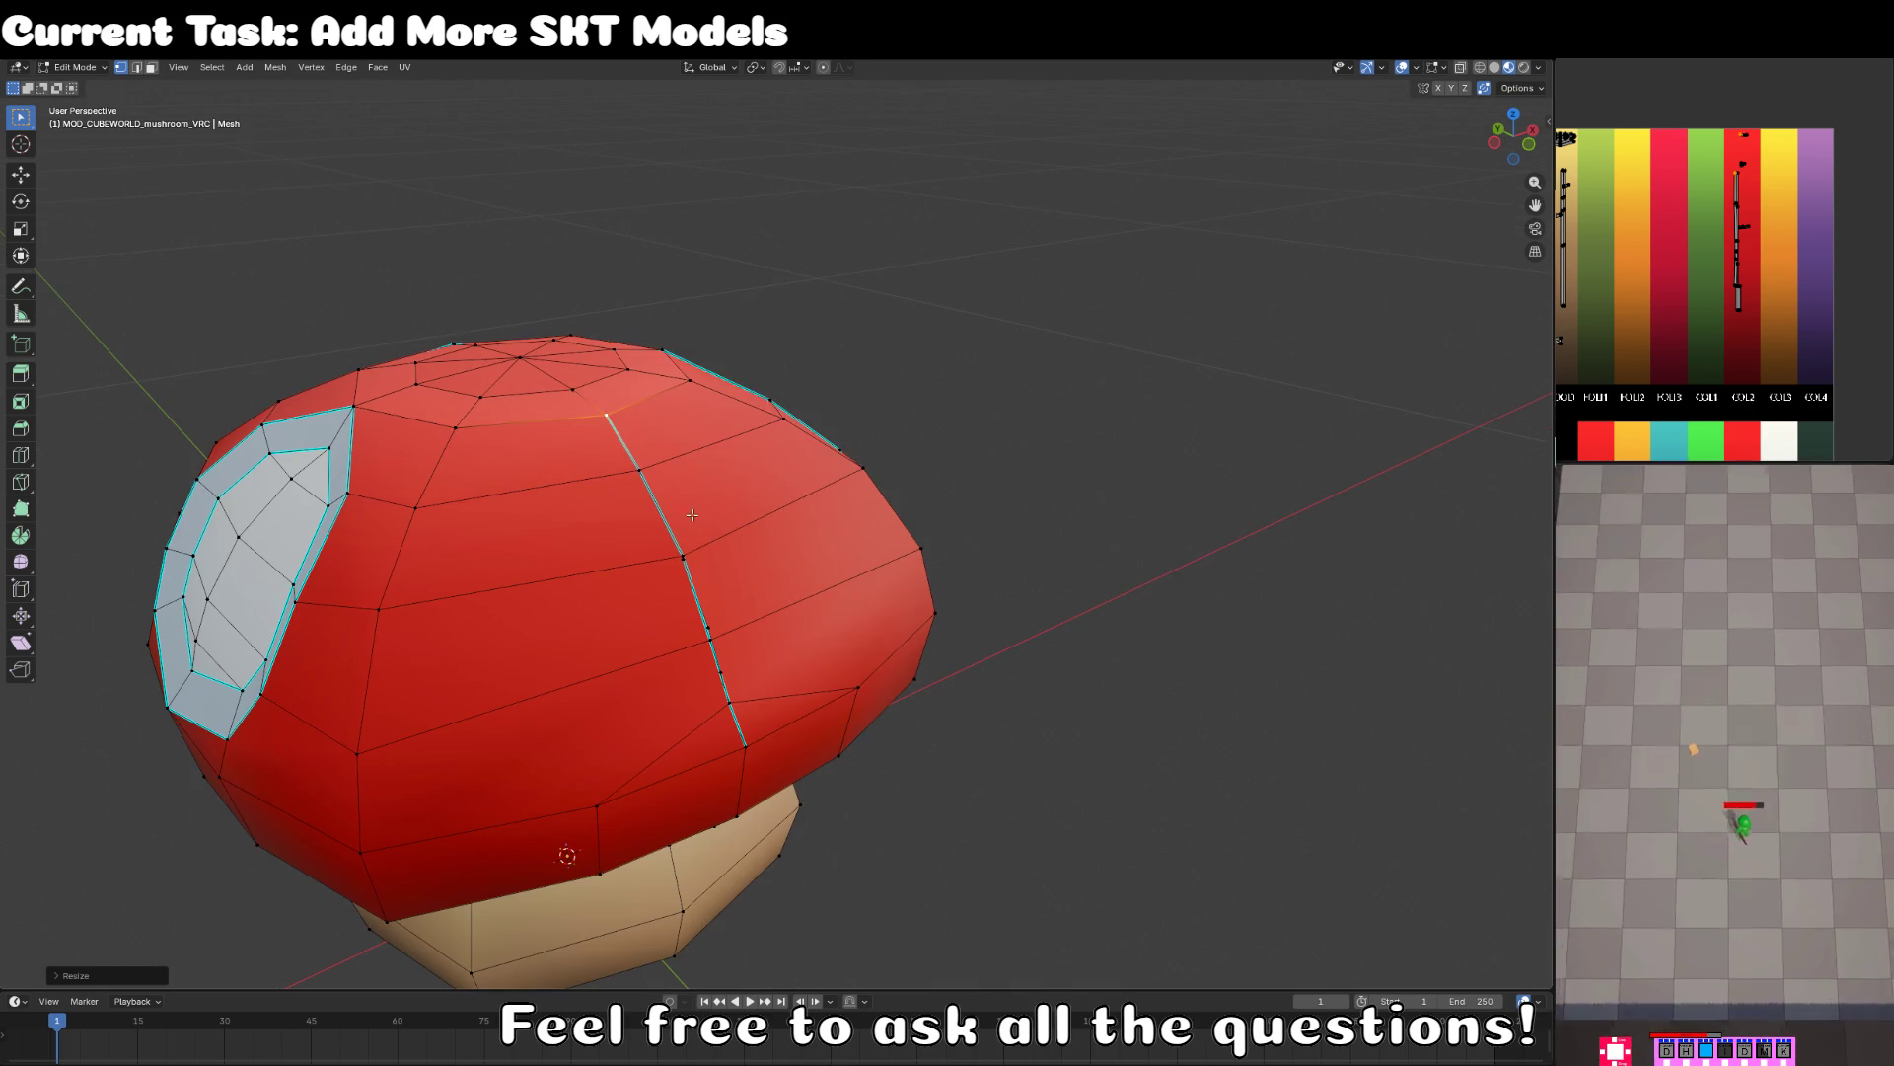
left_click(713, 632, "alt")
key("s")
key("0")
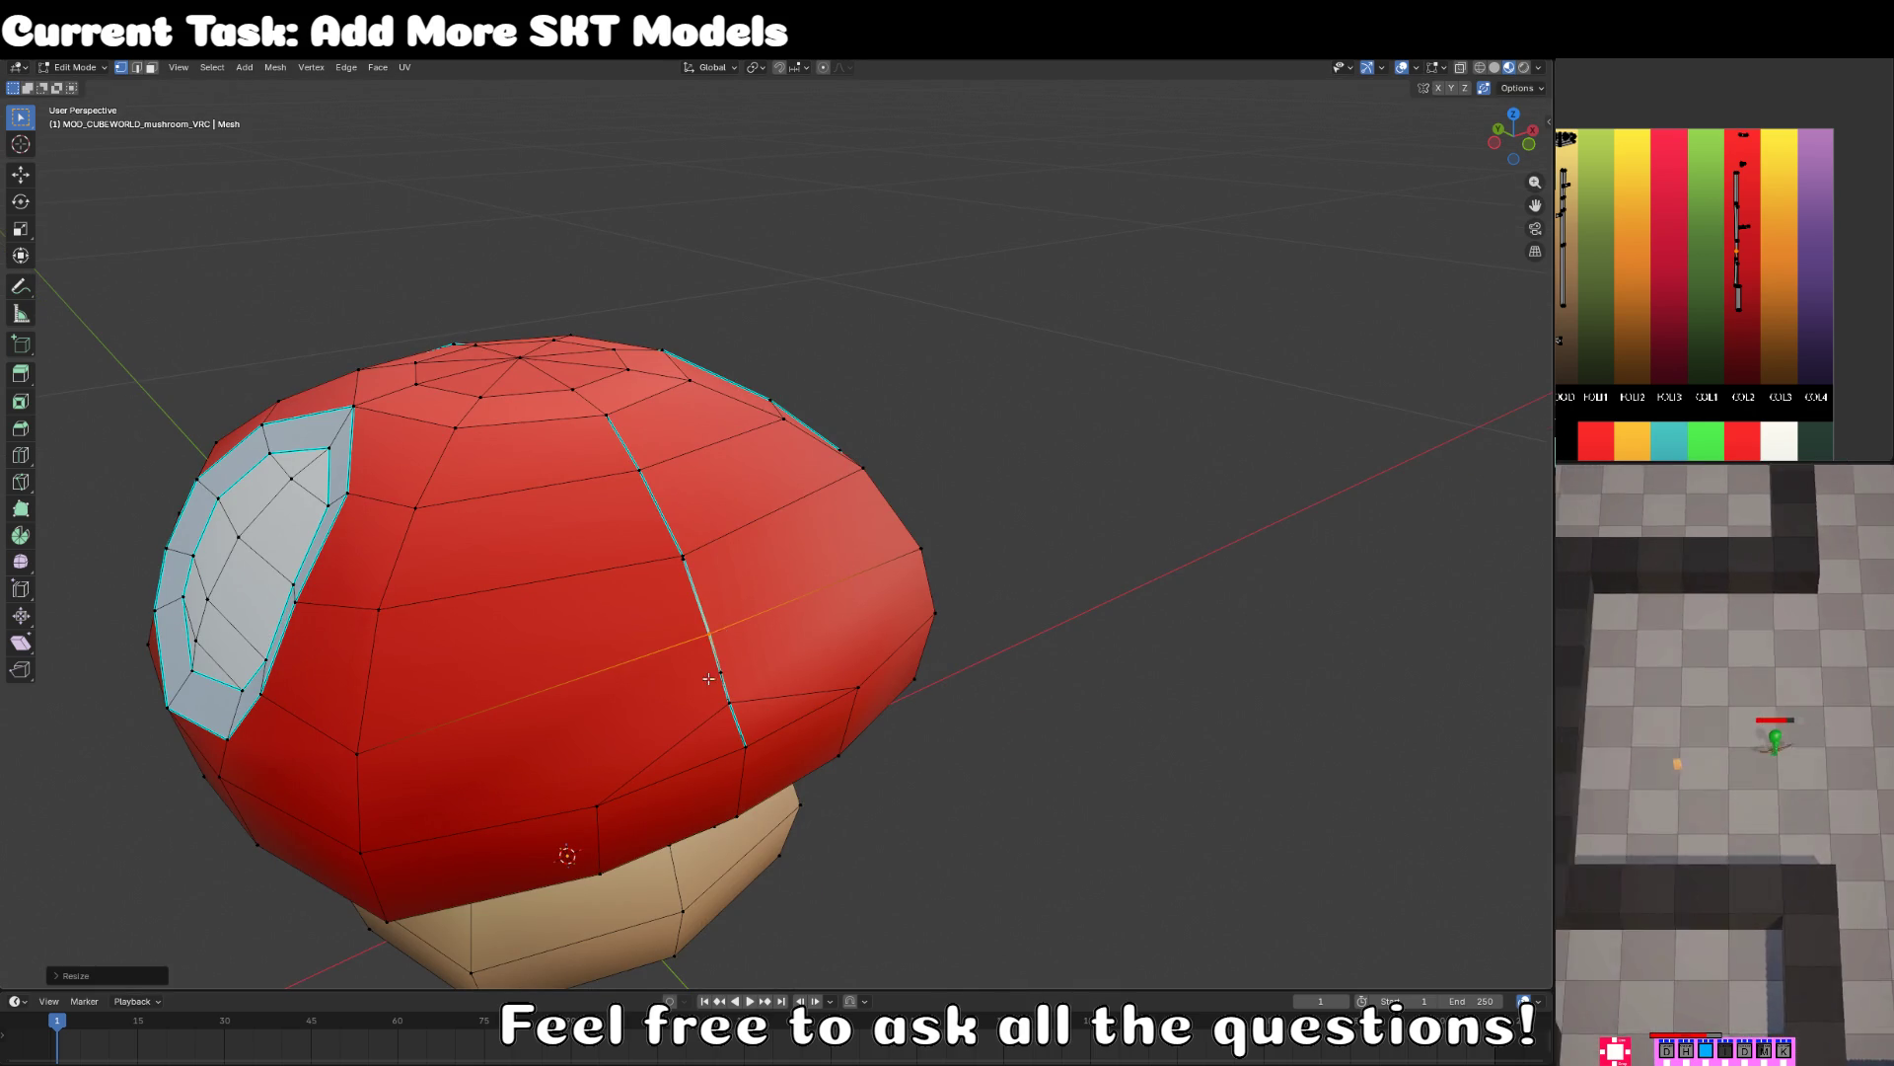
right_click(729, 681)
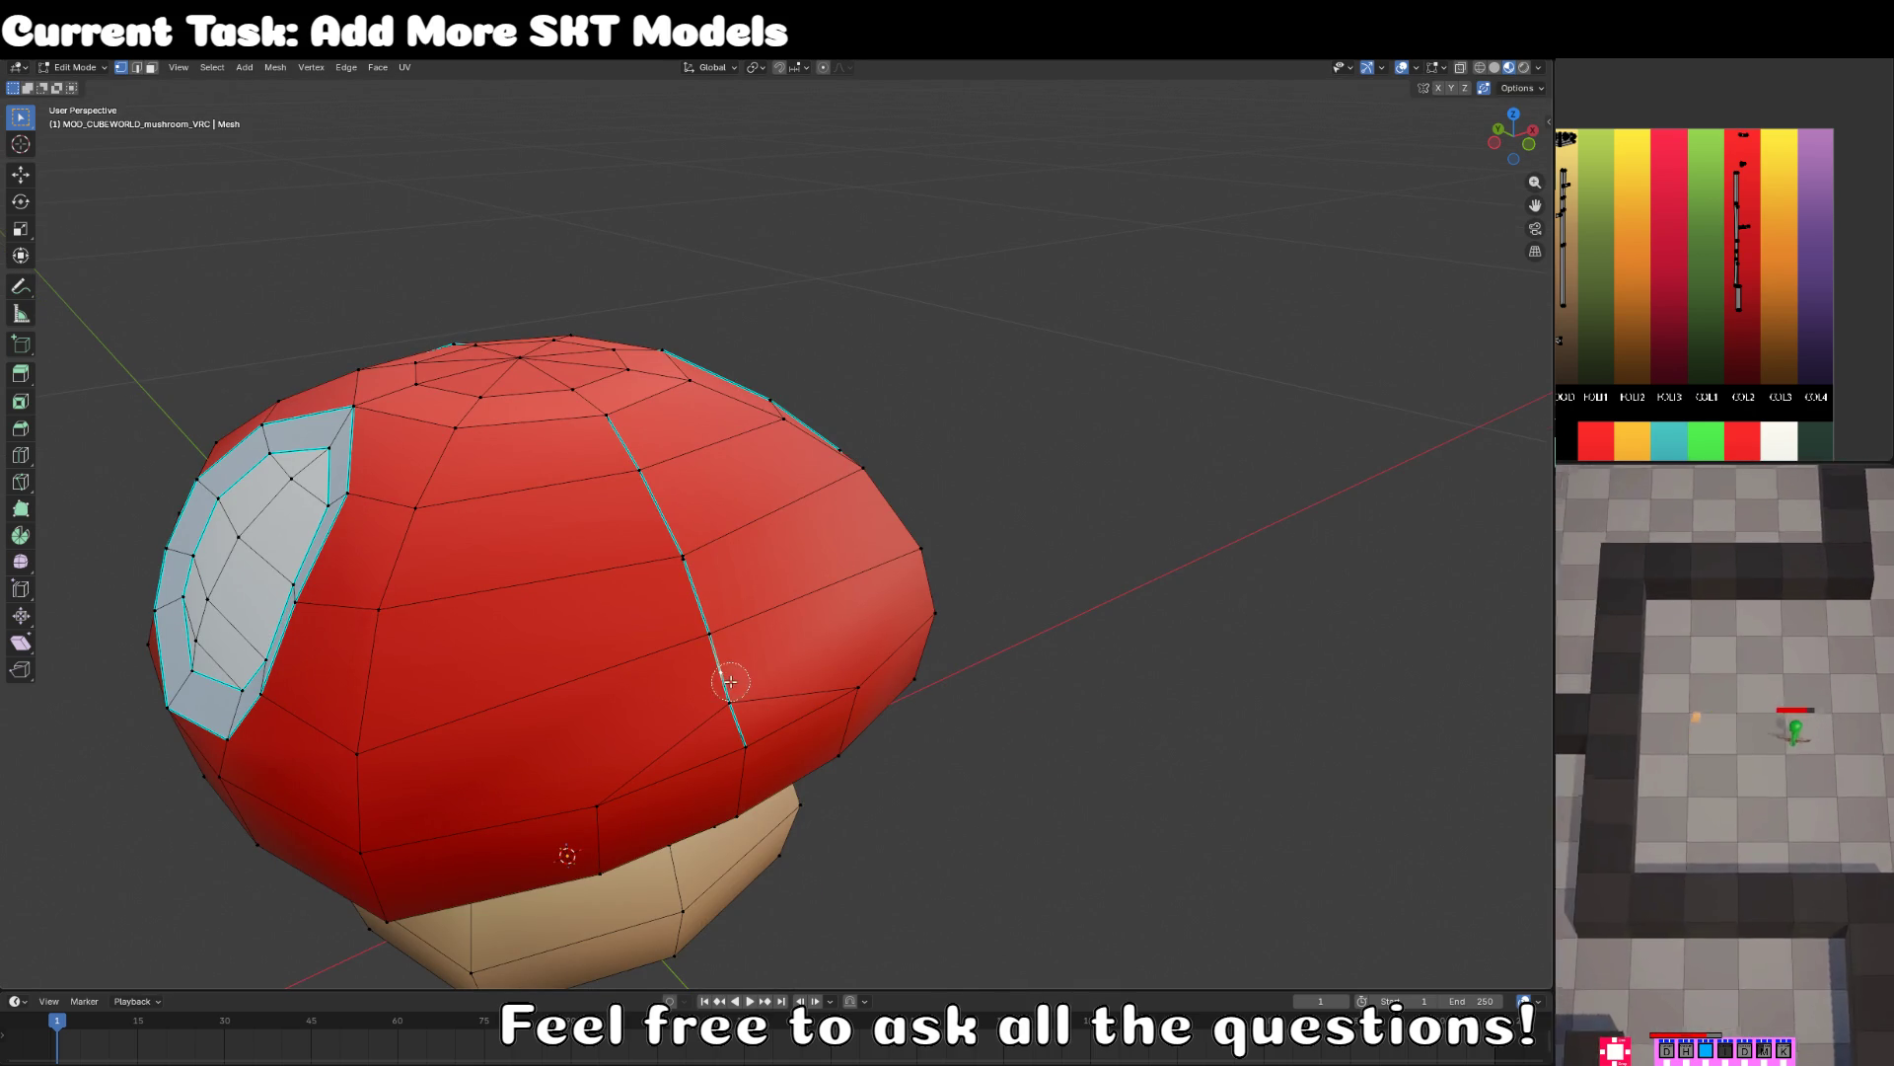
left_click(755, 742)
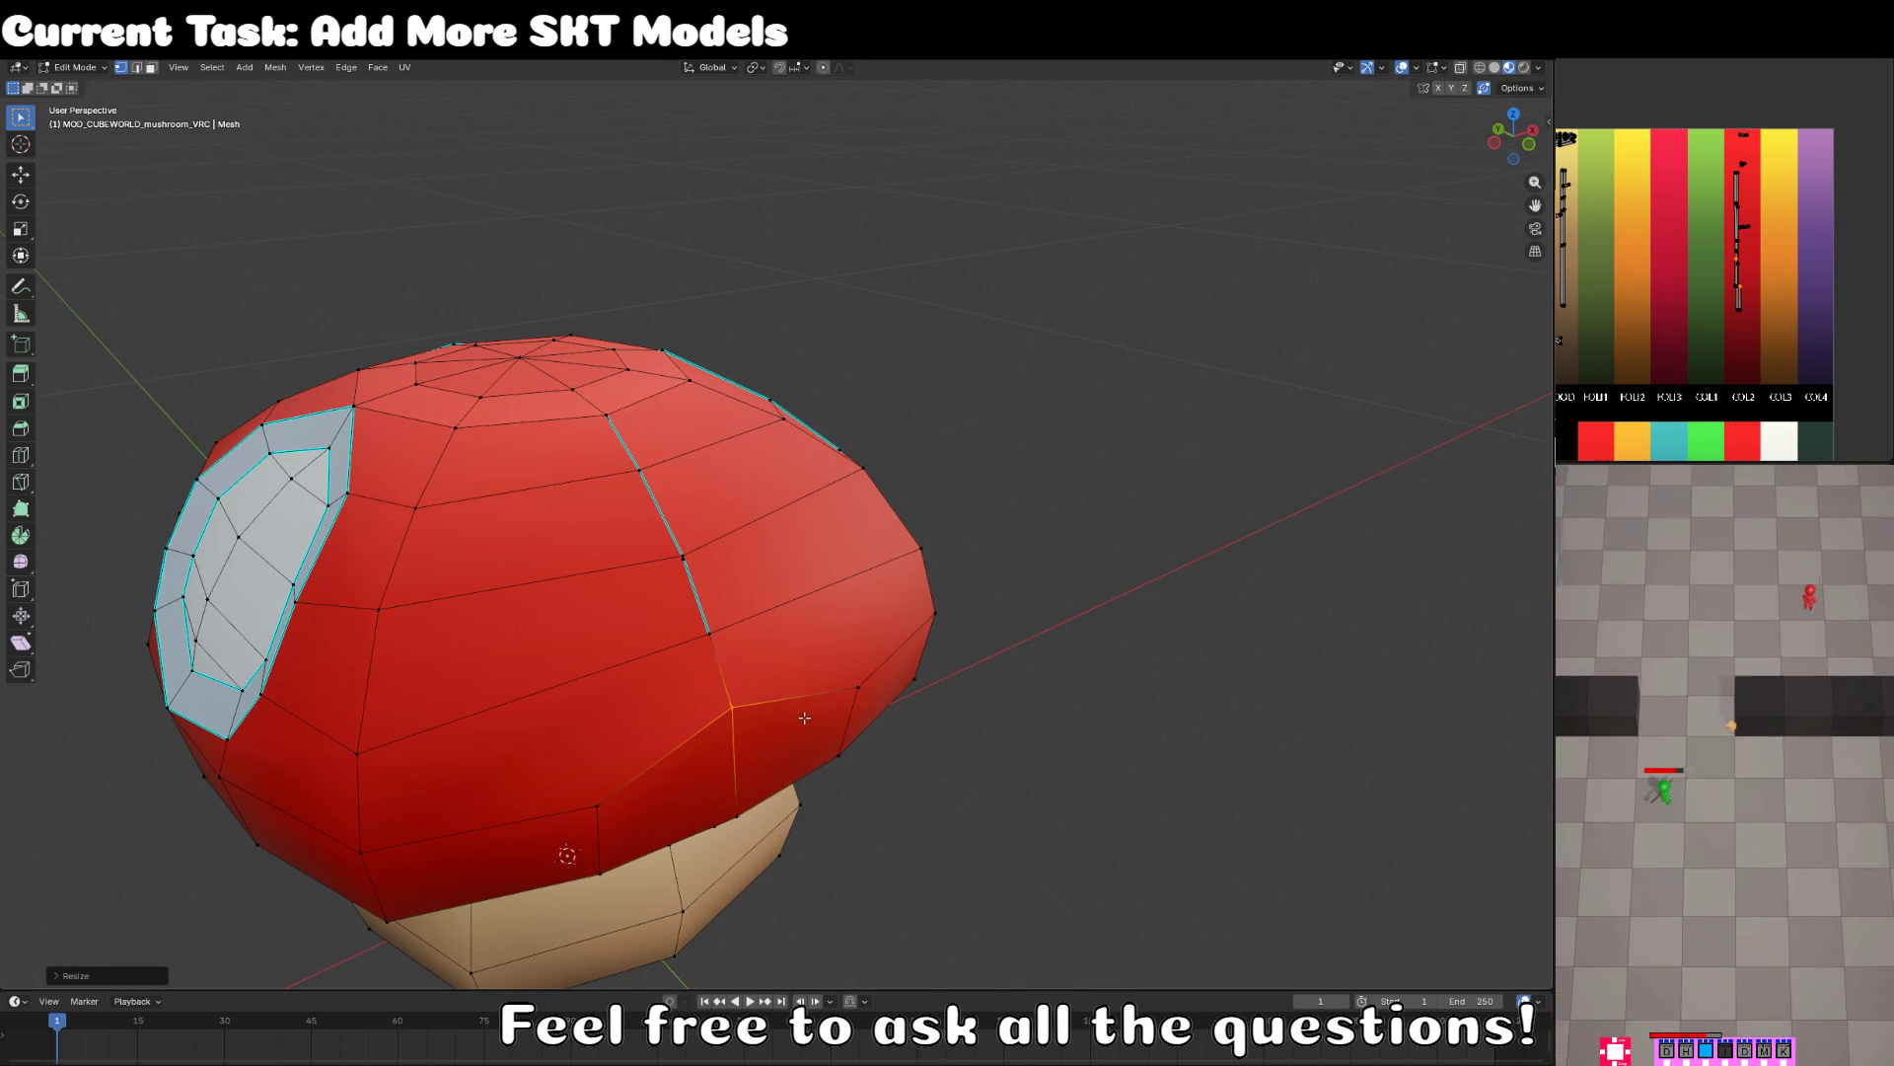
- Return to mesh editing and view the mushroom from the top, tilted toward the cap
key("Tab")
scroll(697, 654, "down", 3)
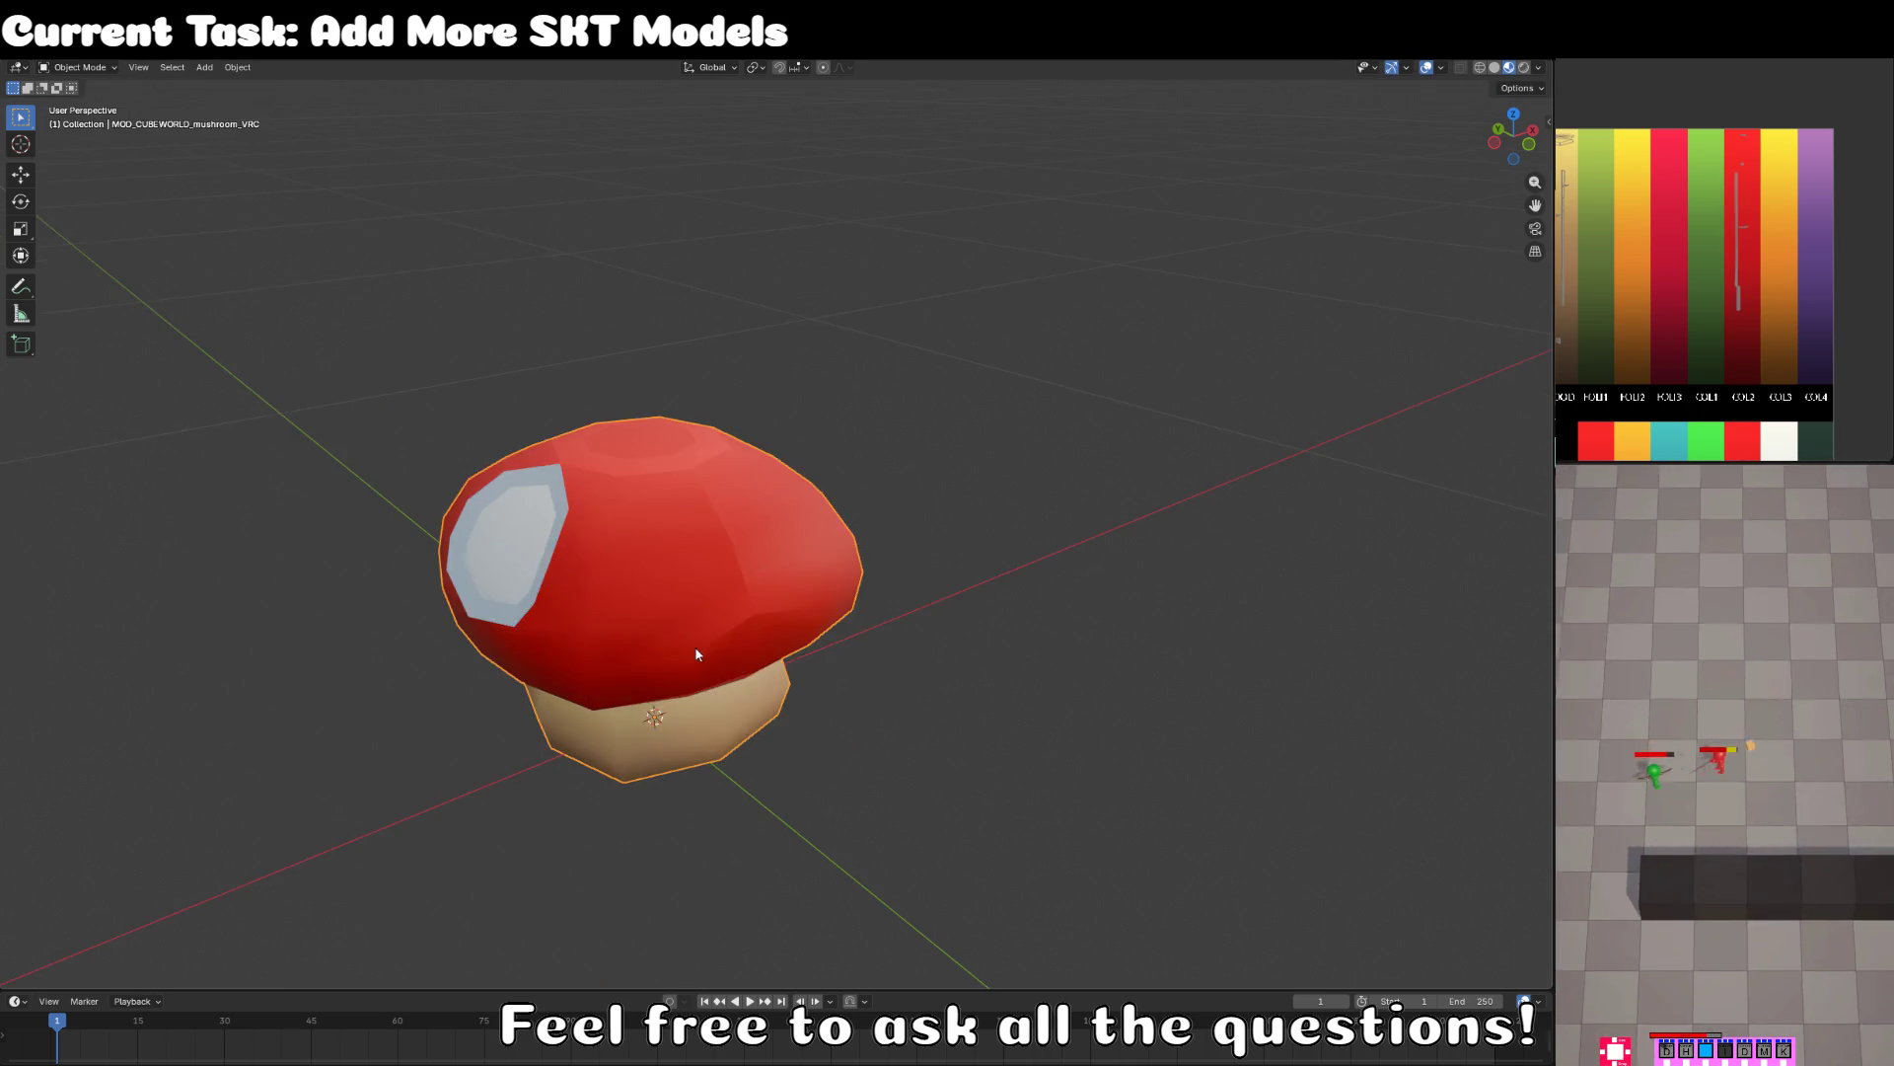
mouse_move(696, 654)
left_mouse_down()
mouse_move(760, 695)
mouse_move(829, 592)
mouse_move(795, 592)
mouse_move(736, 640)
mouse_move(760, 613)
mouse_move(811, 620)
mouse_move(784, 476)
left_mouse_up()
key("Tab")
scroll(706, 663, "up", 2)
scroll(704, 675, "down", 2)
scroll(785, 476, "down", 2)
key("KP_7")
key("Tab")
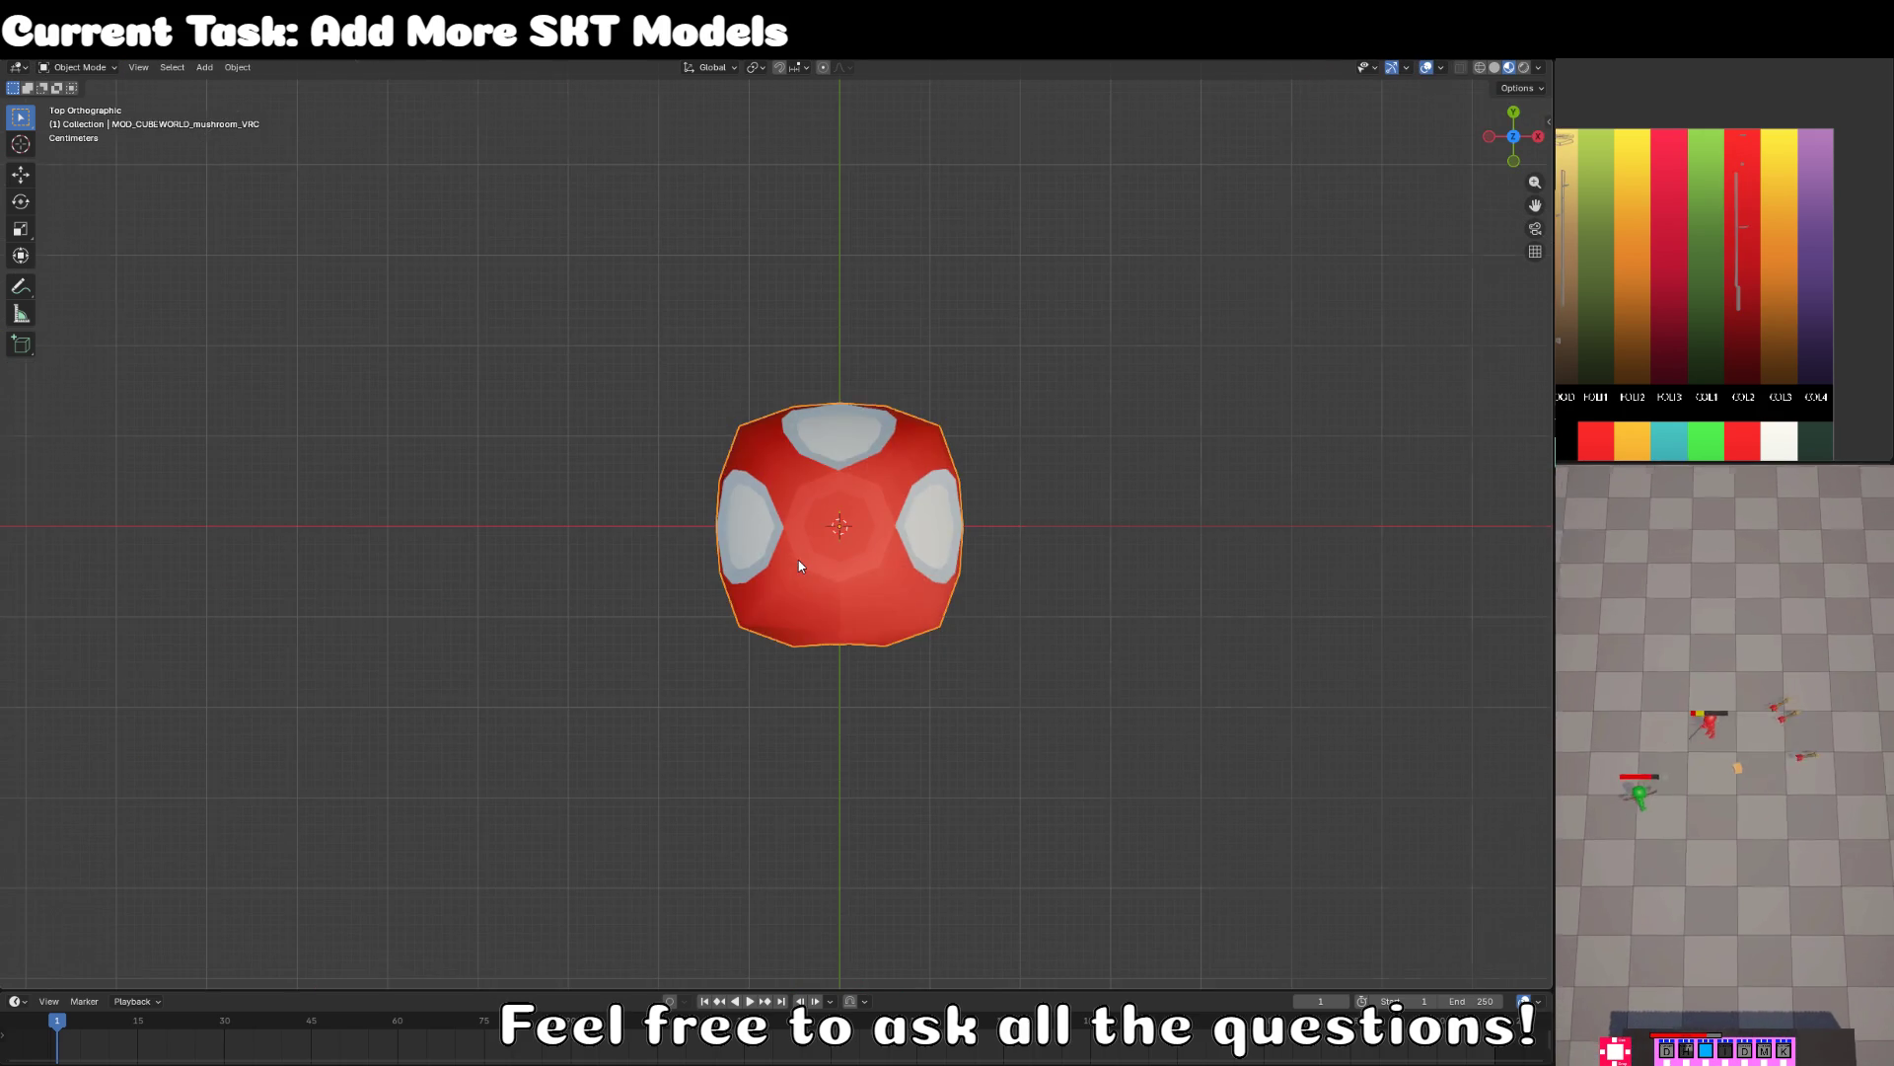
key("Tab")
scroll(834, 596, "up", 2)
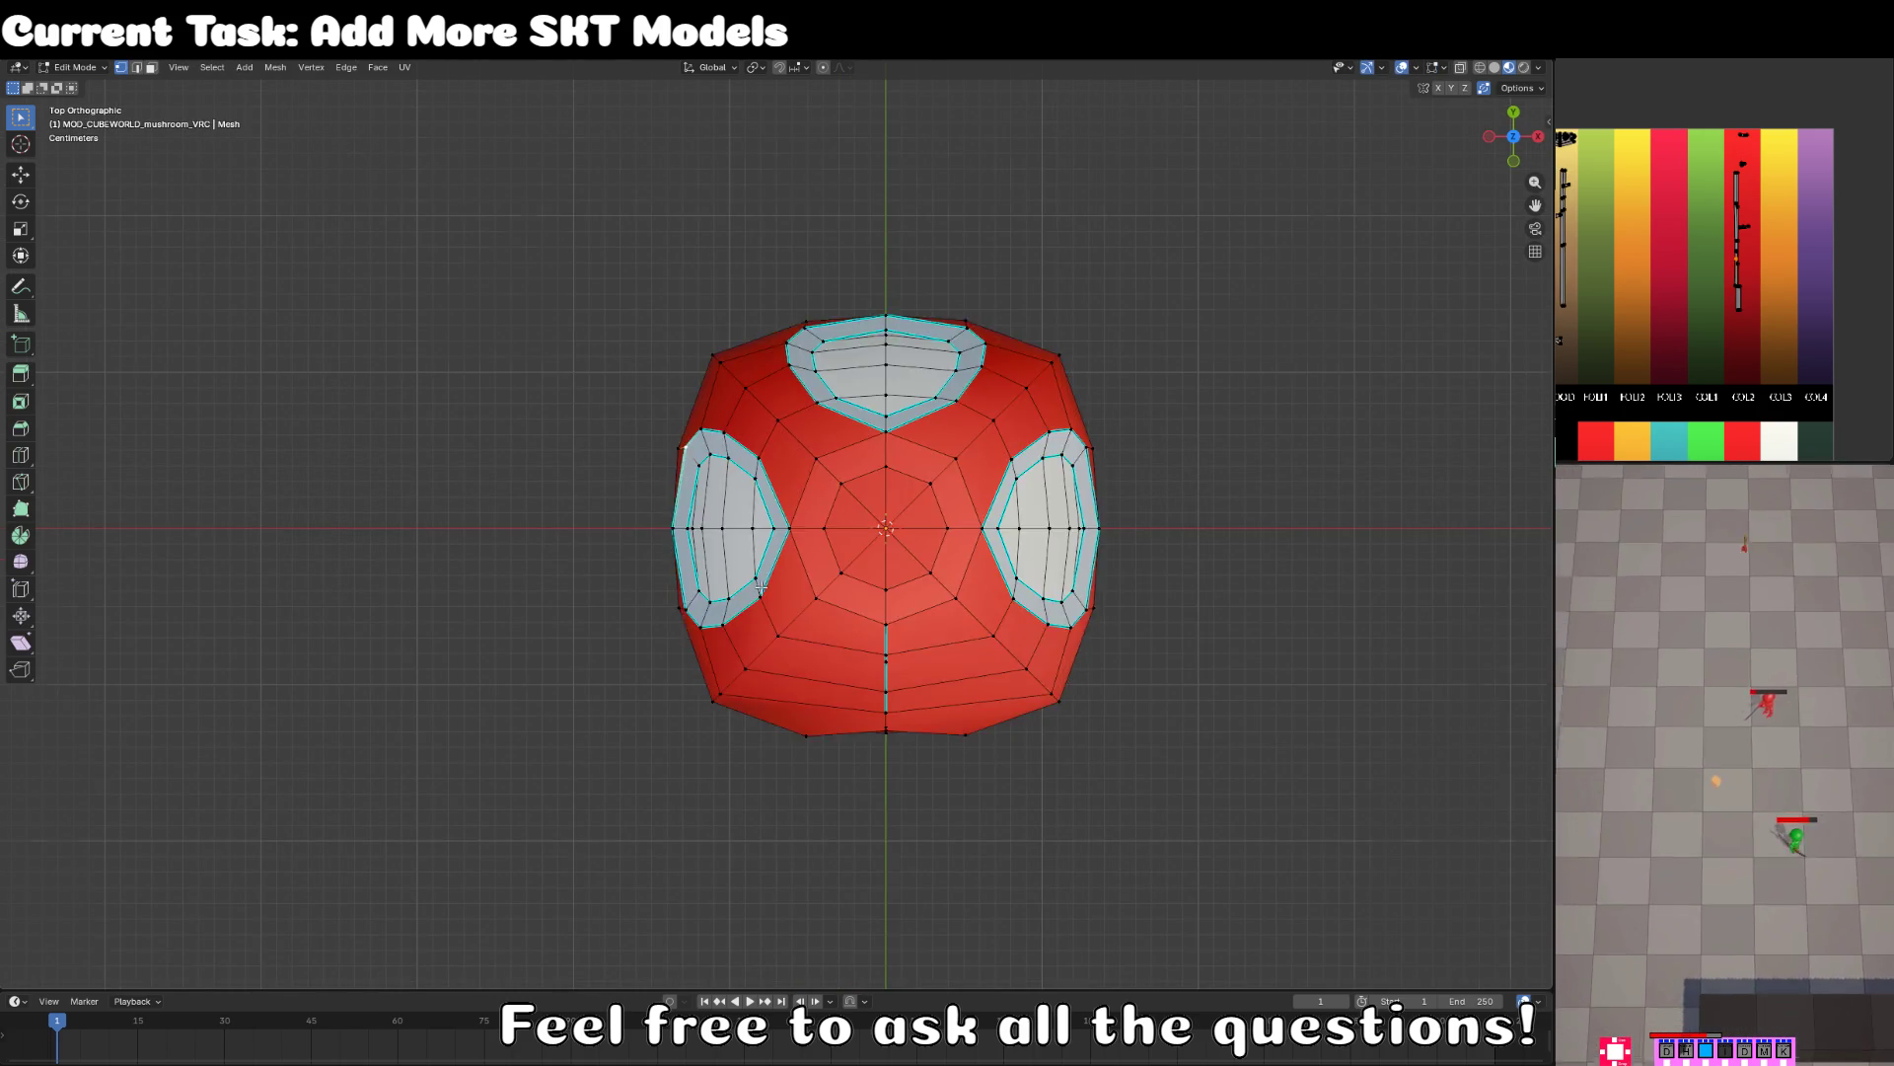
left_click_drag(851, 617, 964, 600)
- In face select mode, select a wedge of faces from the cap centre down
left_click_drag(909, 500, 923, 553)
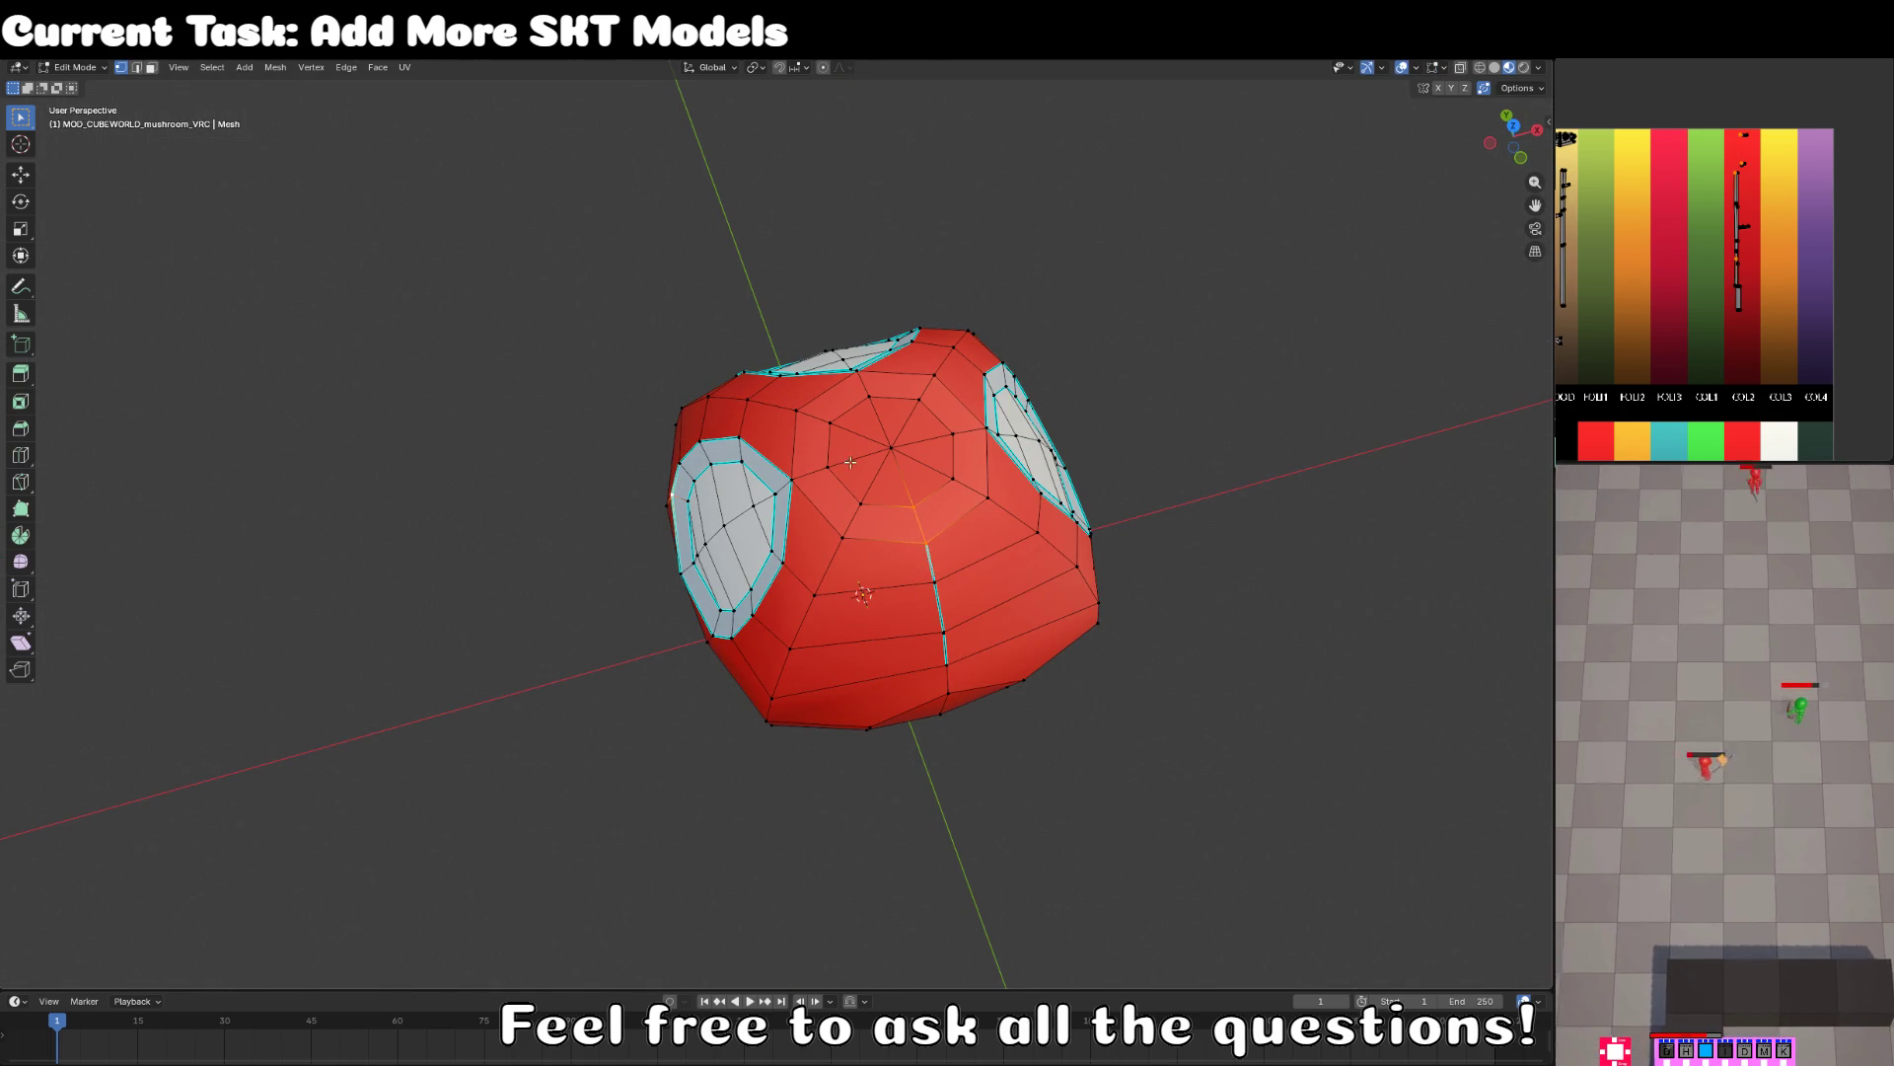
left_click(148, 67)
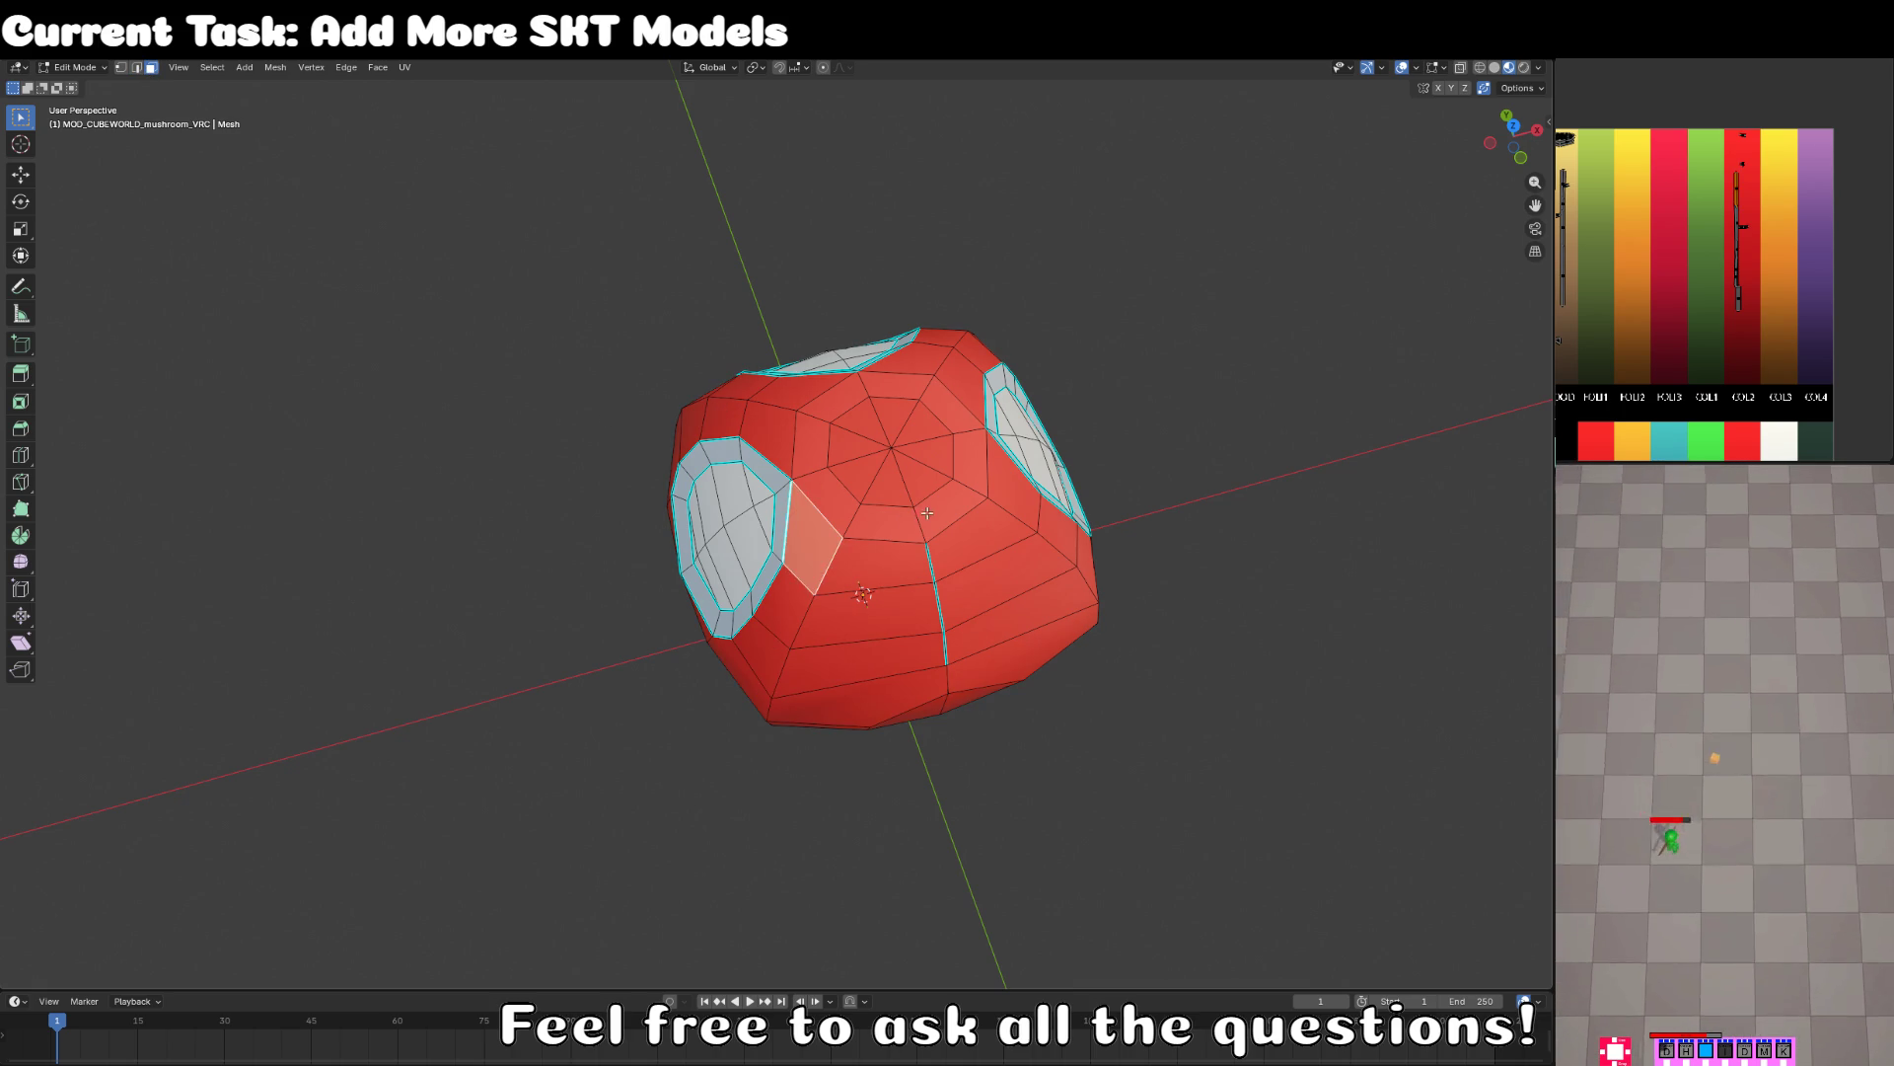
mouse_move(918, 479)
left_mouse_down()
mouse_move(951, 680)
mouse_move(879, 547)
left_mouse_up()
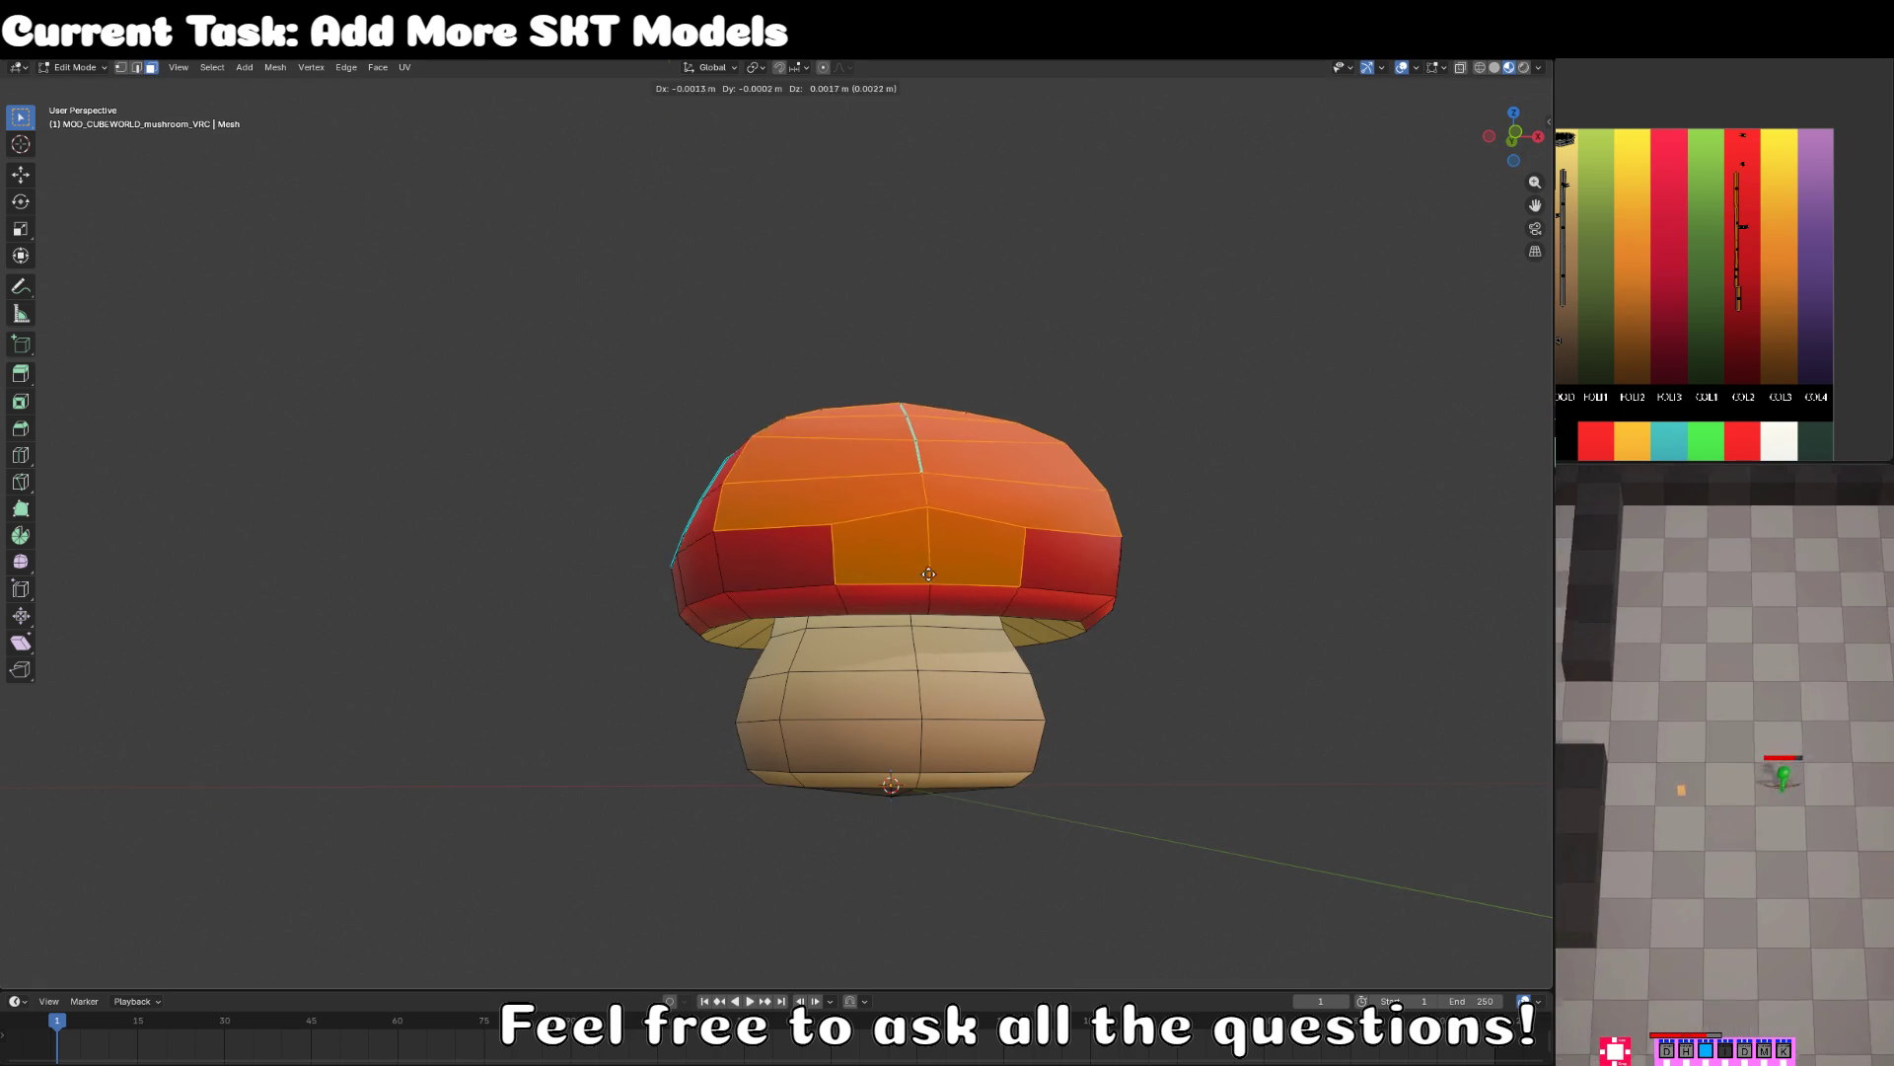
- Switch to wireframe, look up under the cap and clear the face selection
key("shift+z")
mouse_move(932, 520)
left_mouse_down()
mouse_move(676, 674)
mouse_move(794, 533)
mouse_move(658, 532)
mouse_move(572, 607)
mouse_move(533, 678)
left_mouse_up()
key("alt+a")
key("c")
- Switch to Solid shading and vertex select, and set snapping to Vertex
key("z")
left_click(917, 612)
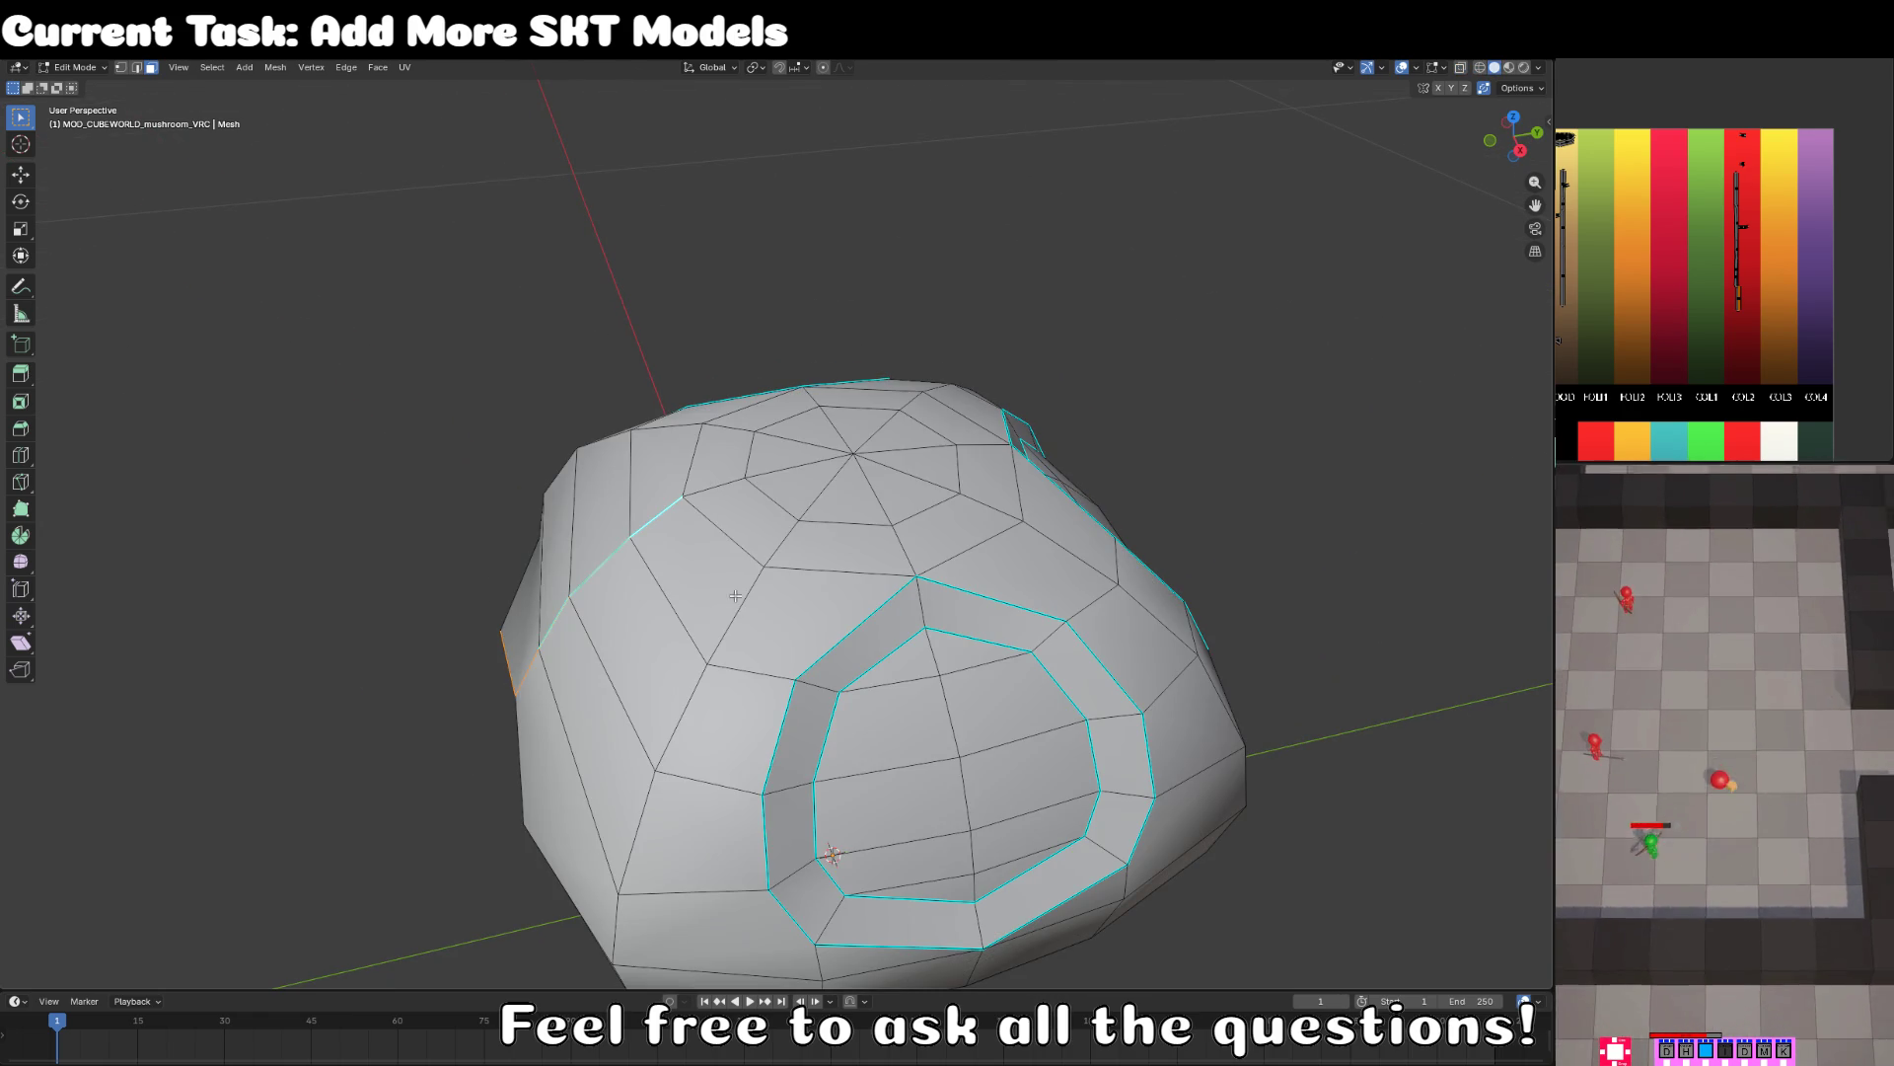
left_click(121, 68)
key("shift+z")
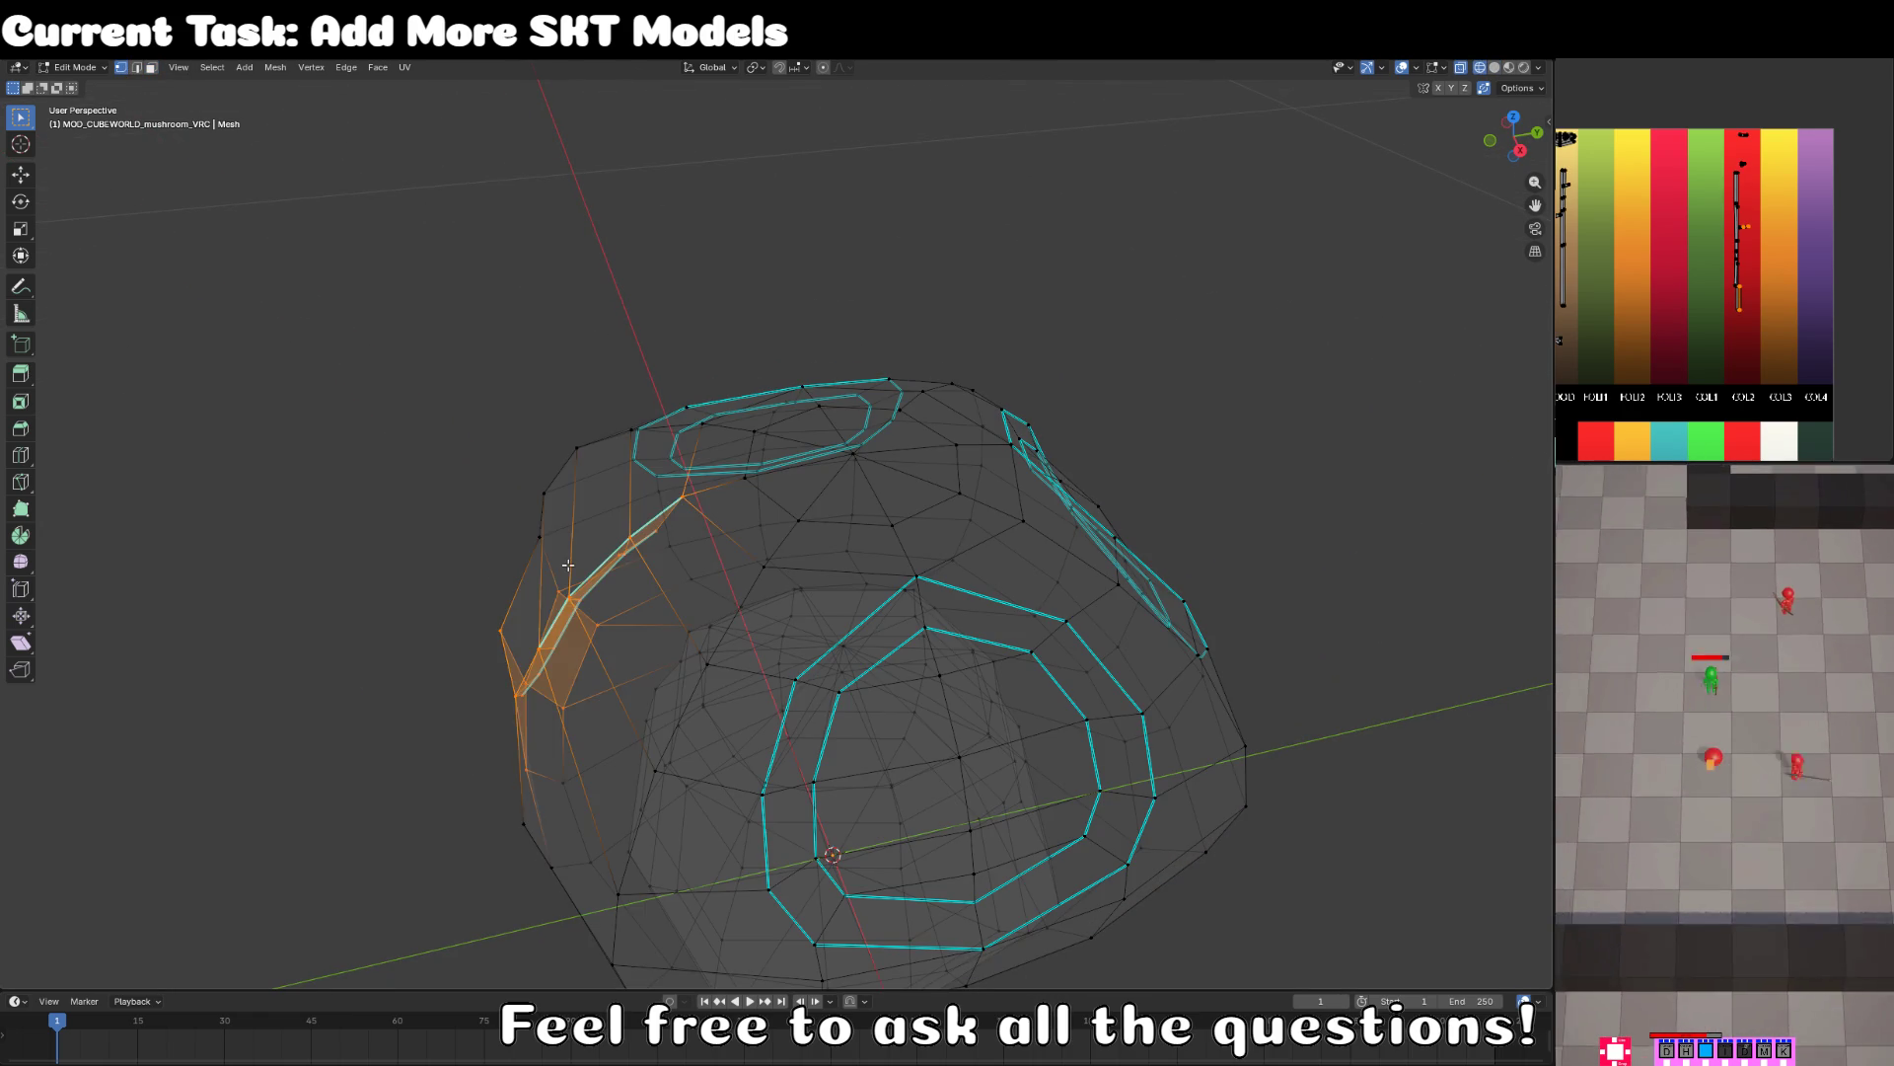
scroll(611, 532, "up", 3)
key("g")
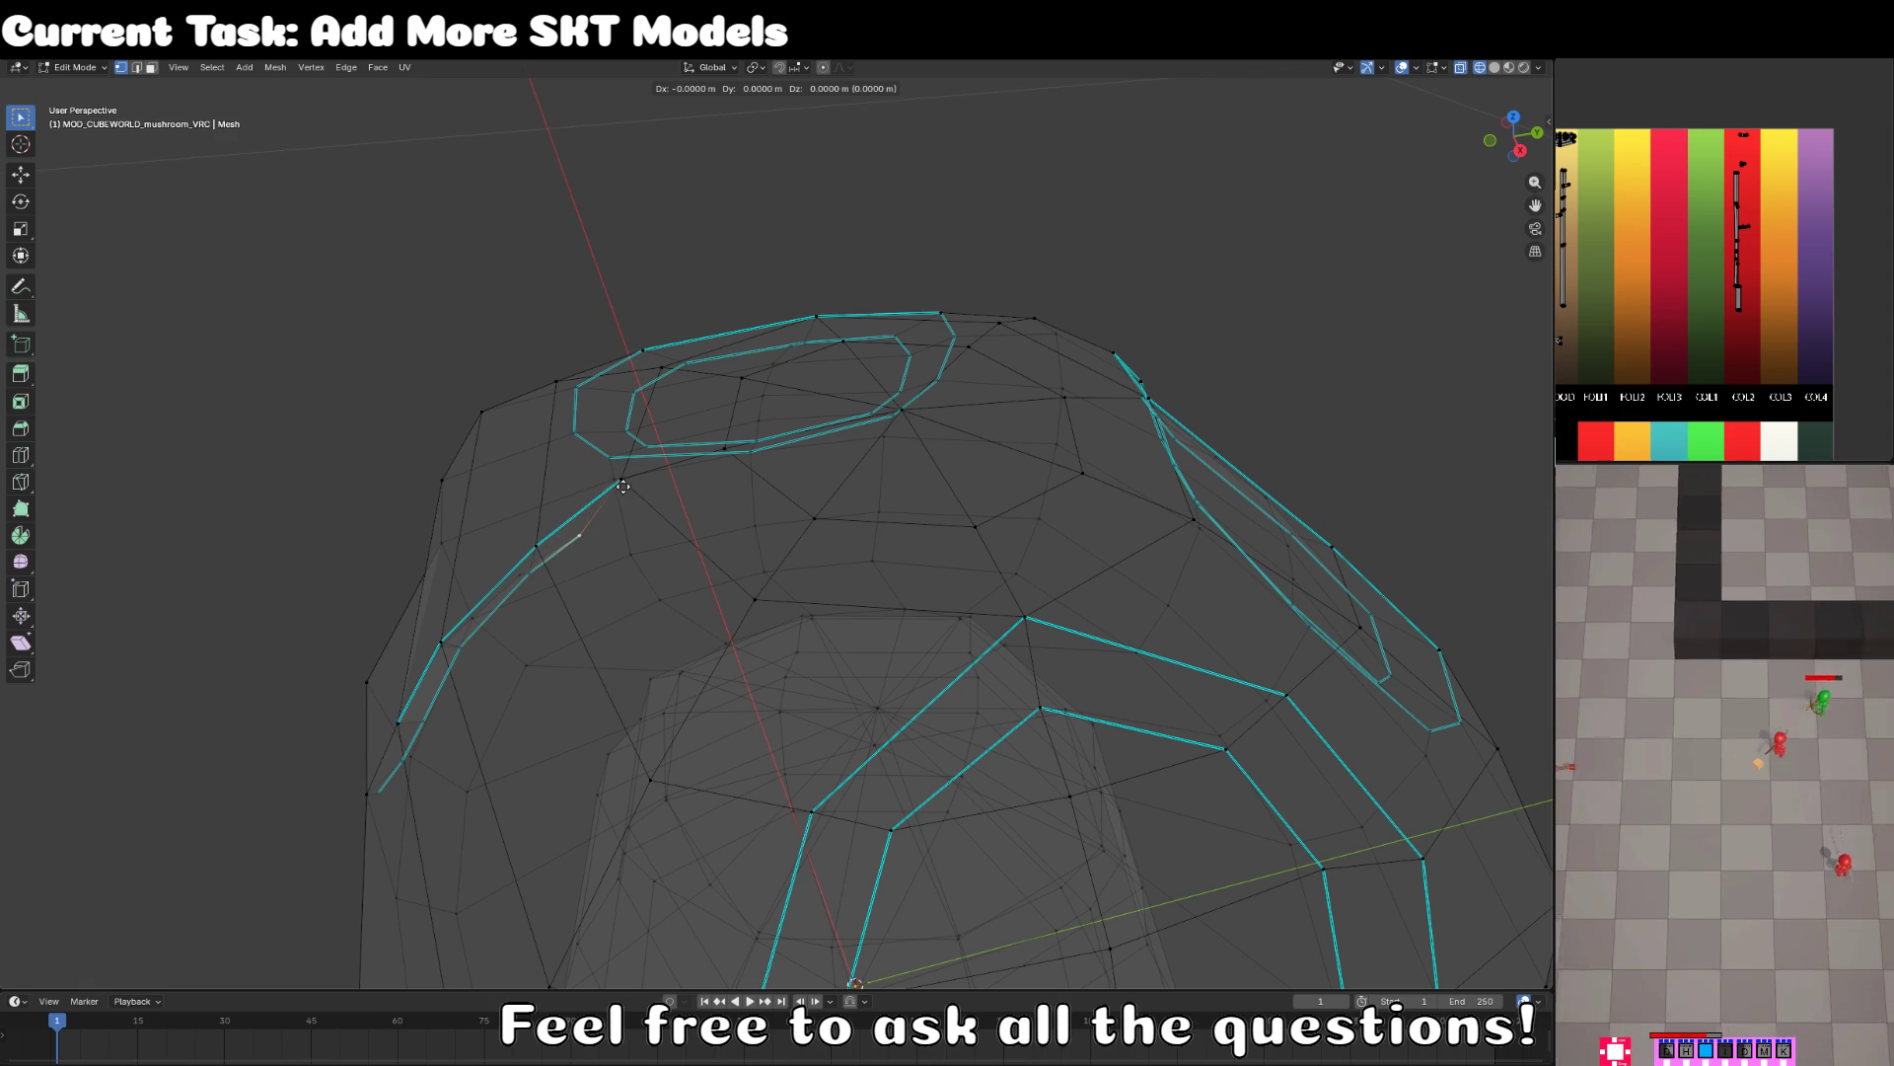
key("Escape")
left_click(797, 67)
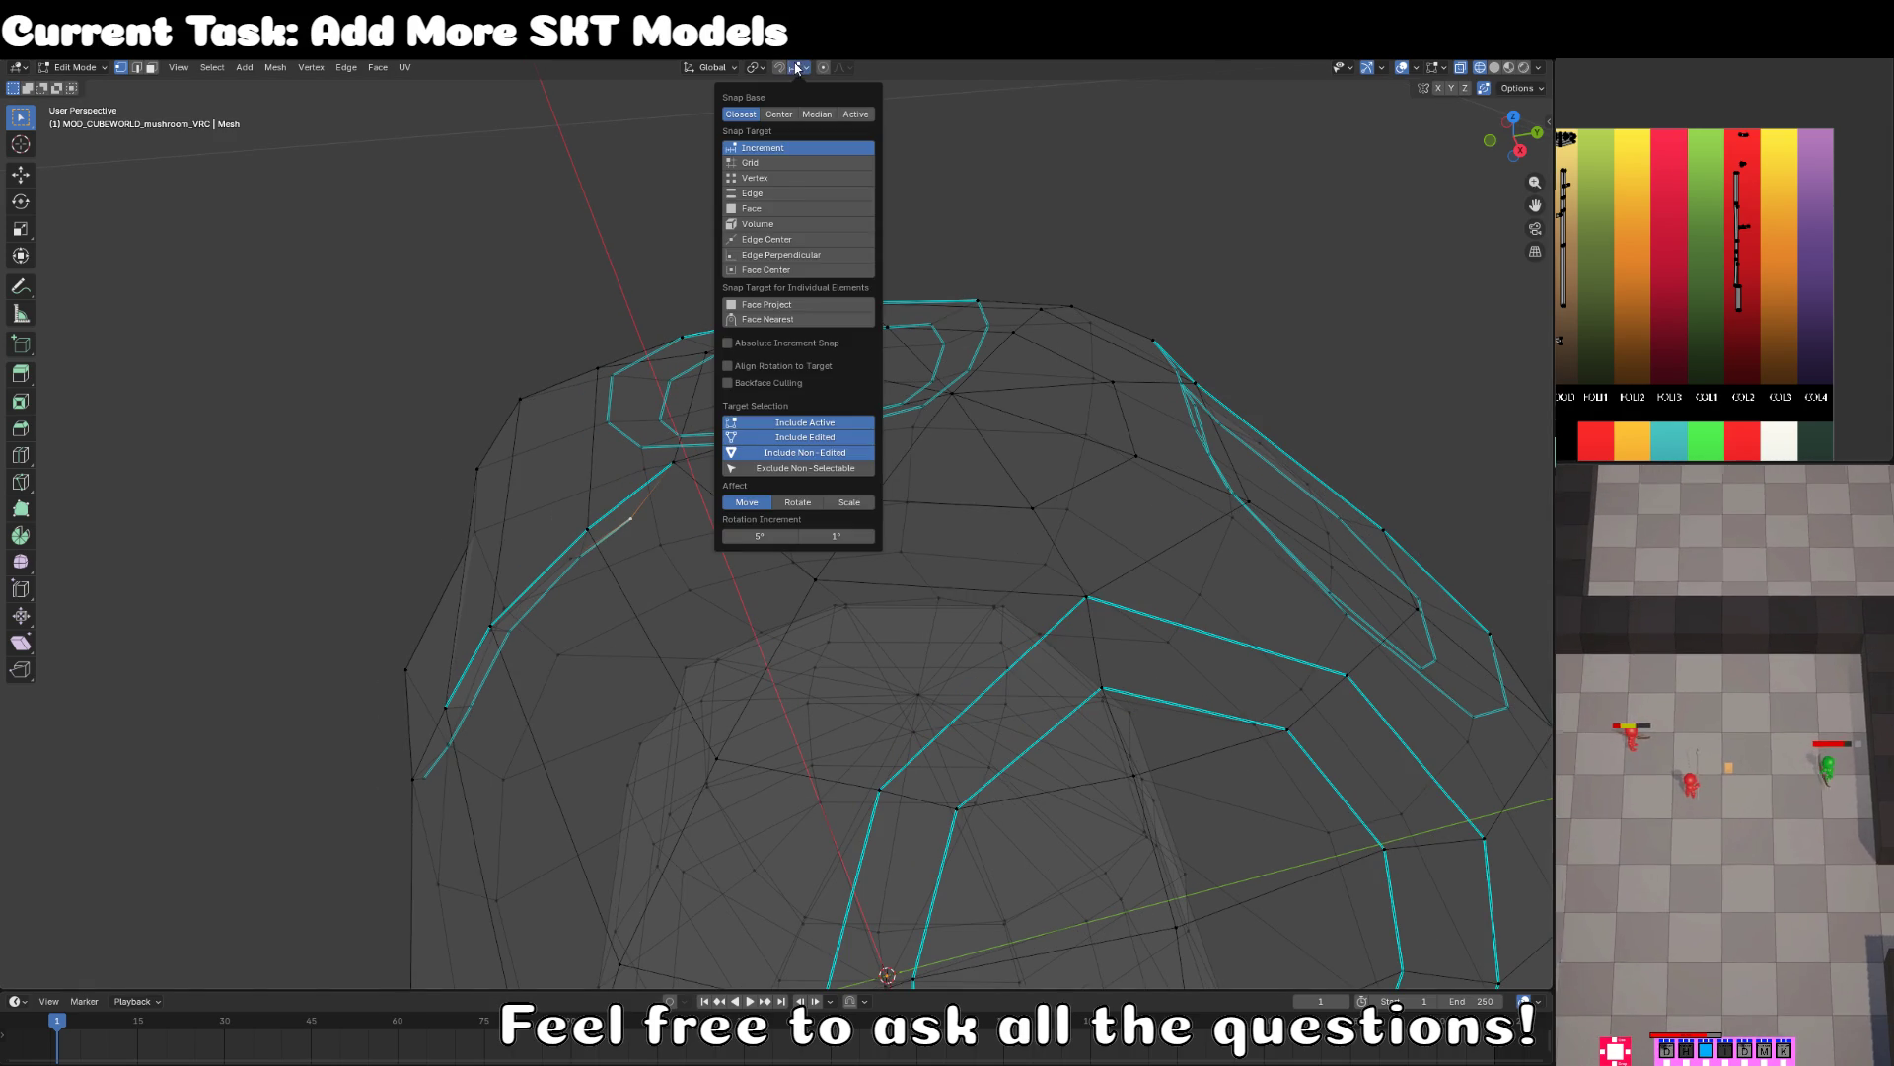
left_click(789, 178)
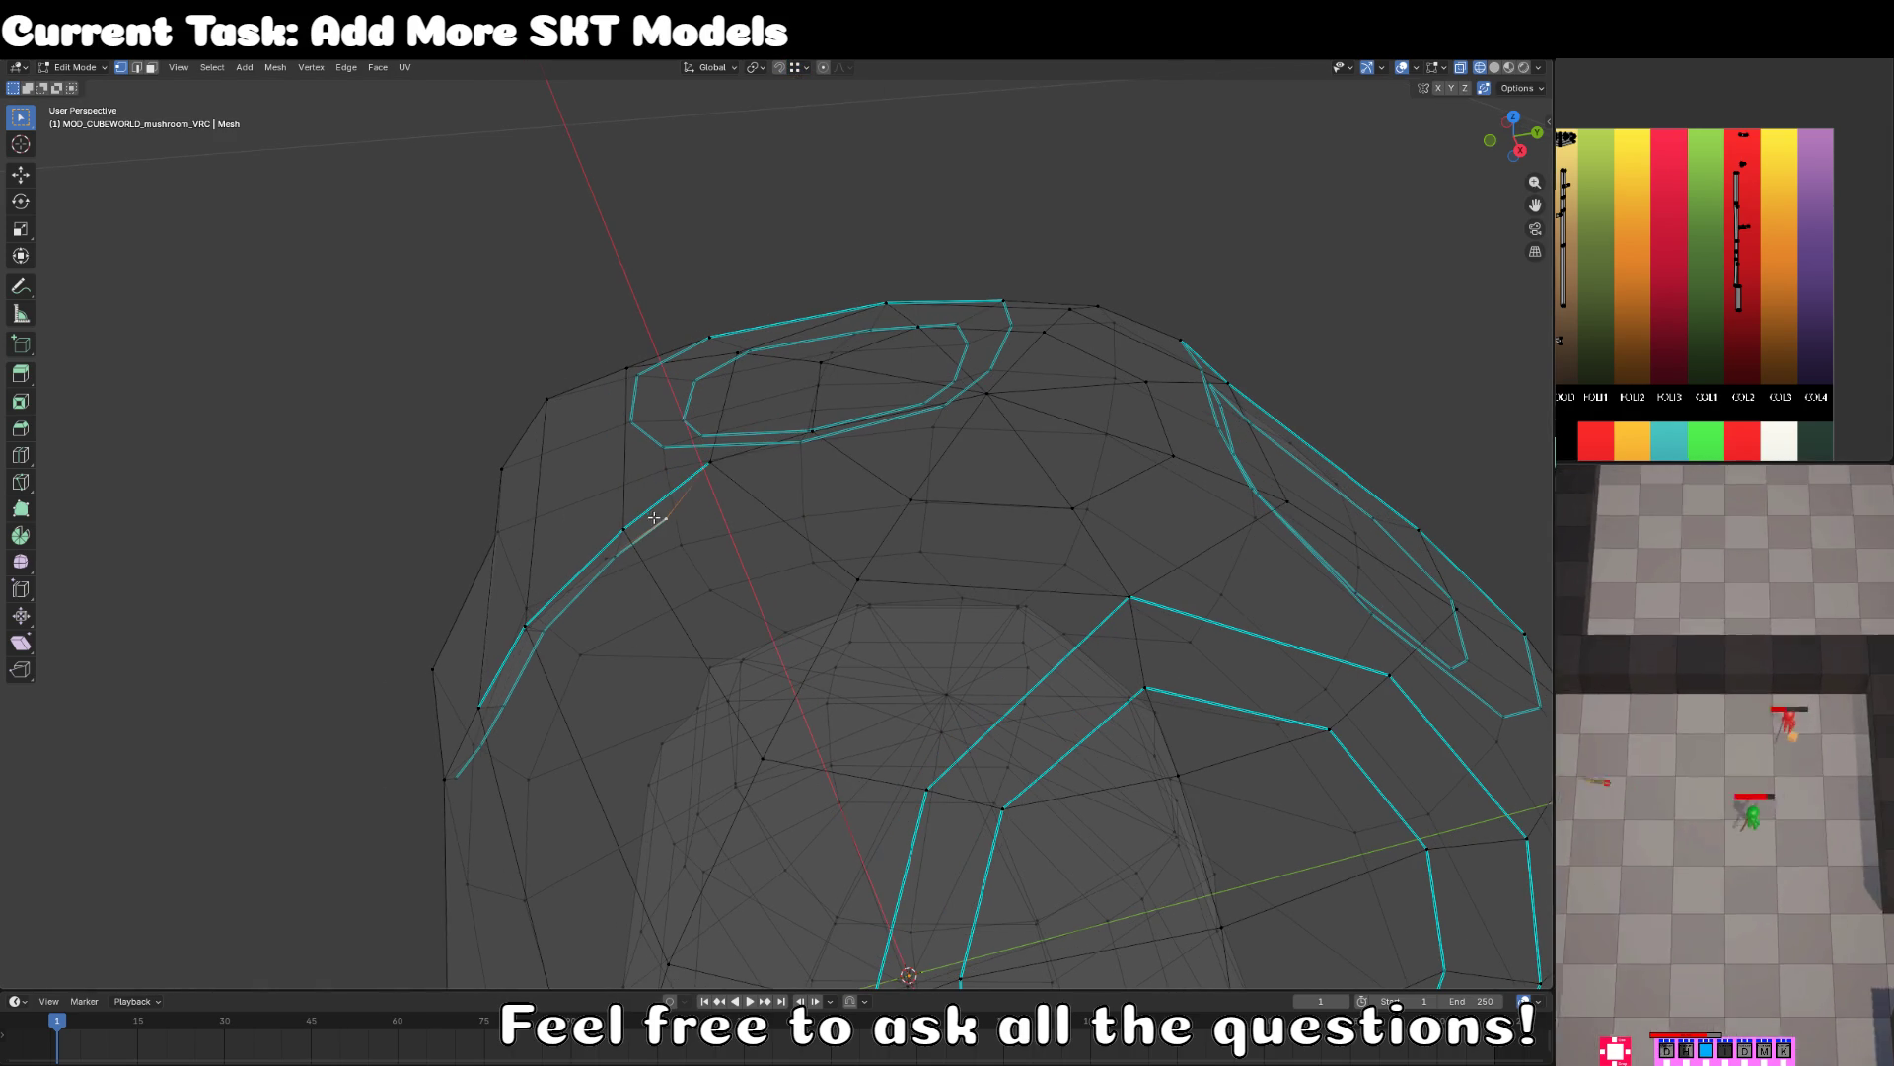
- Snap the stray cap vertices onto their neighbouring vertices
key("g")
left_click(711, 461)
left_click(594, 567)
key("g")
left_click(595, 567)
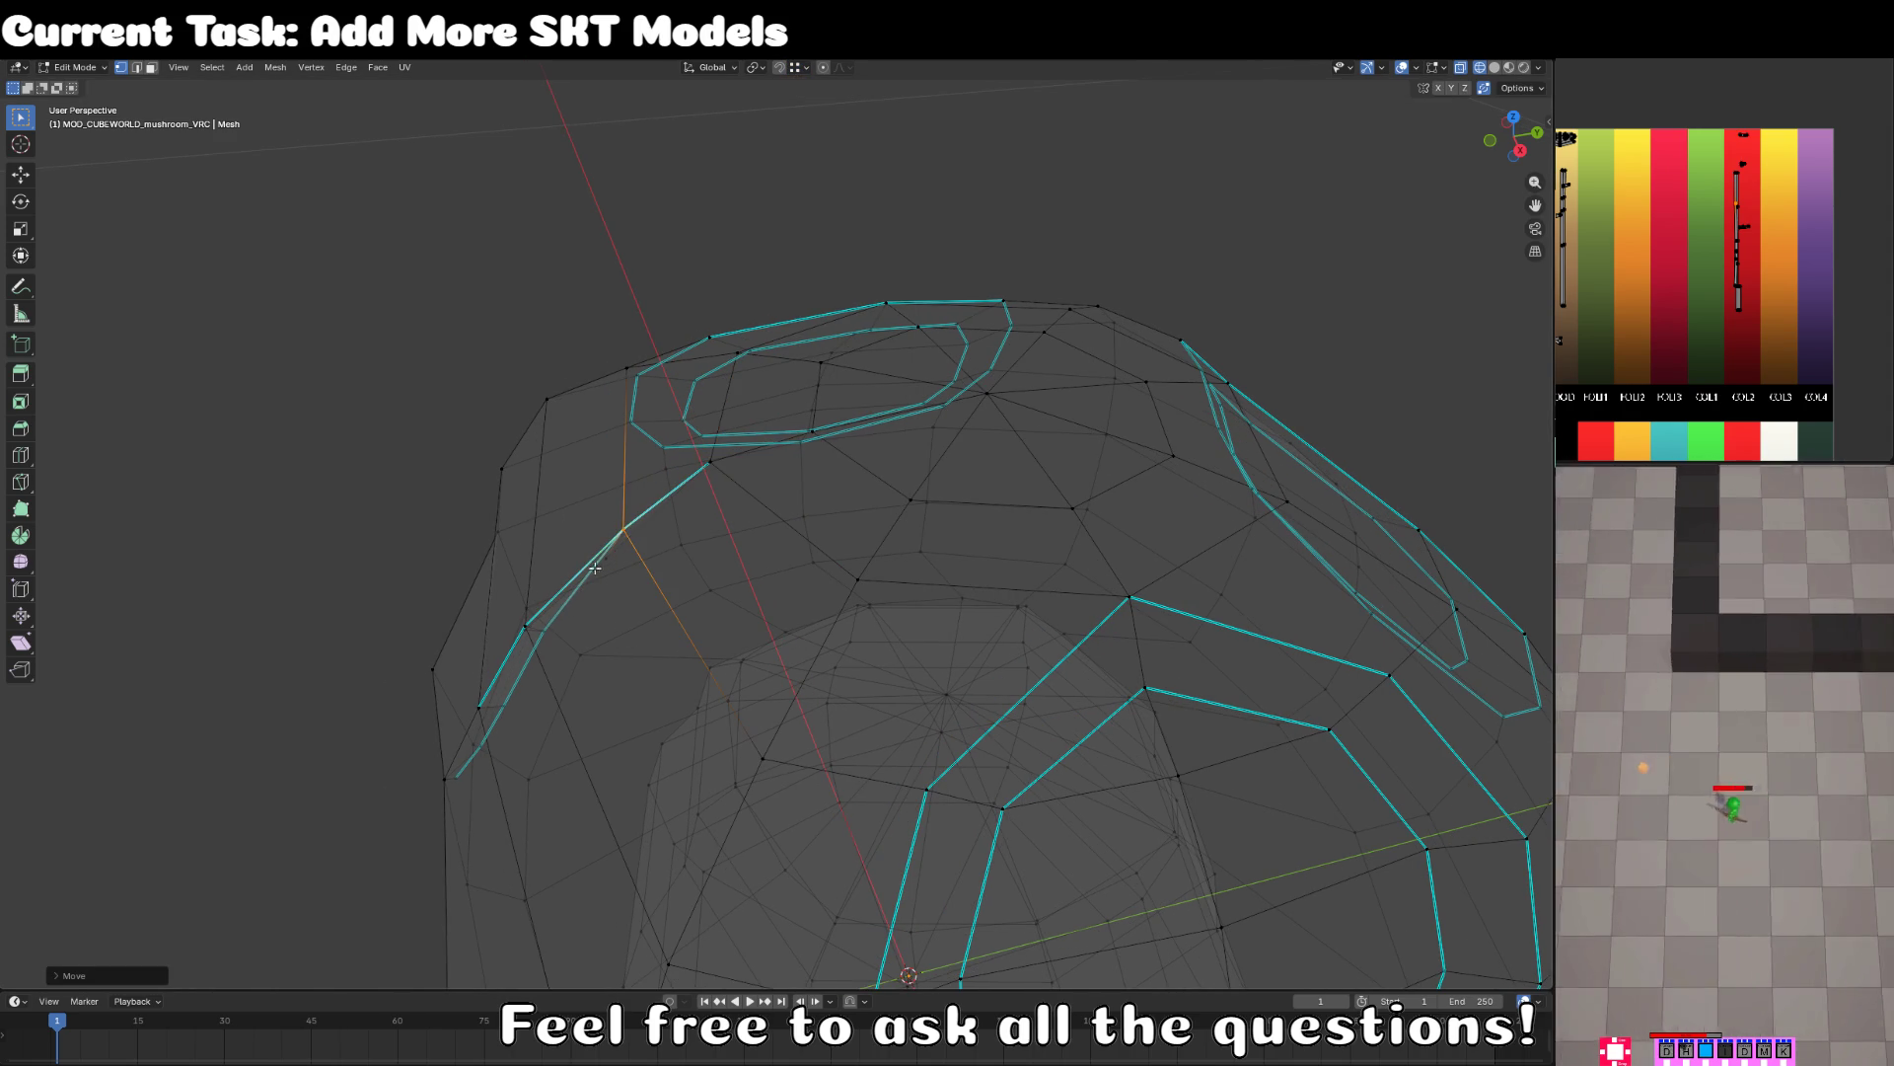
left_click(551, 632)
key("g")
left_click(524, 627)
left_click(479, 705)
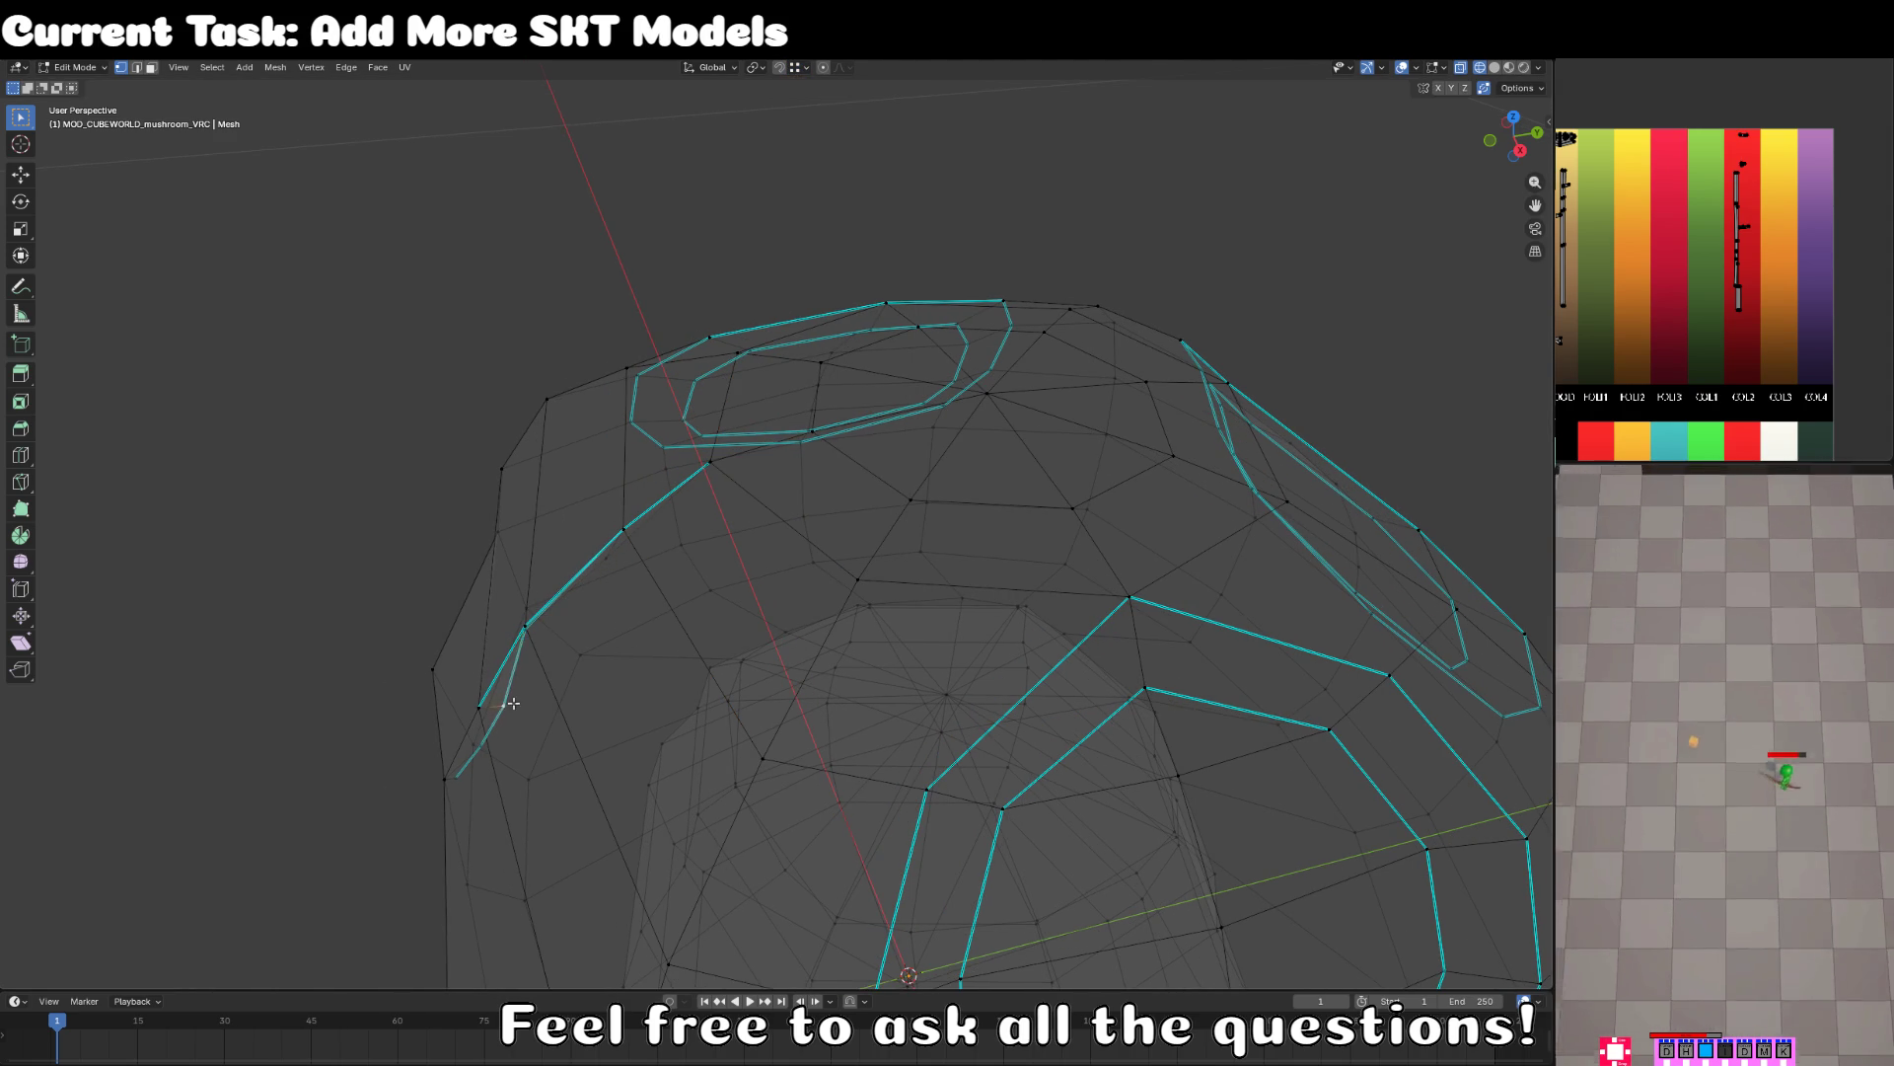
key("g")
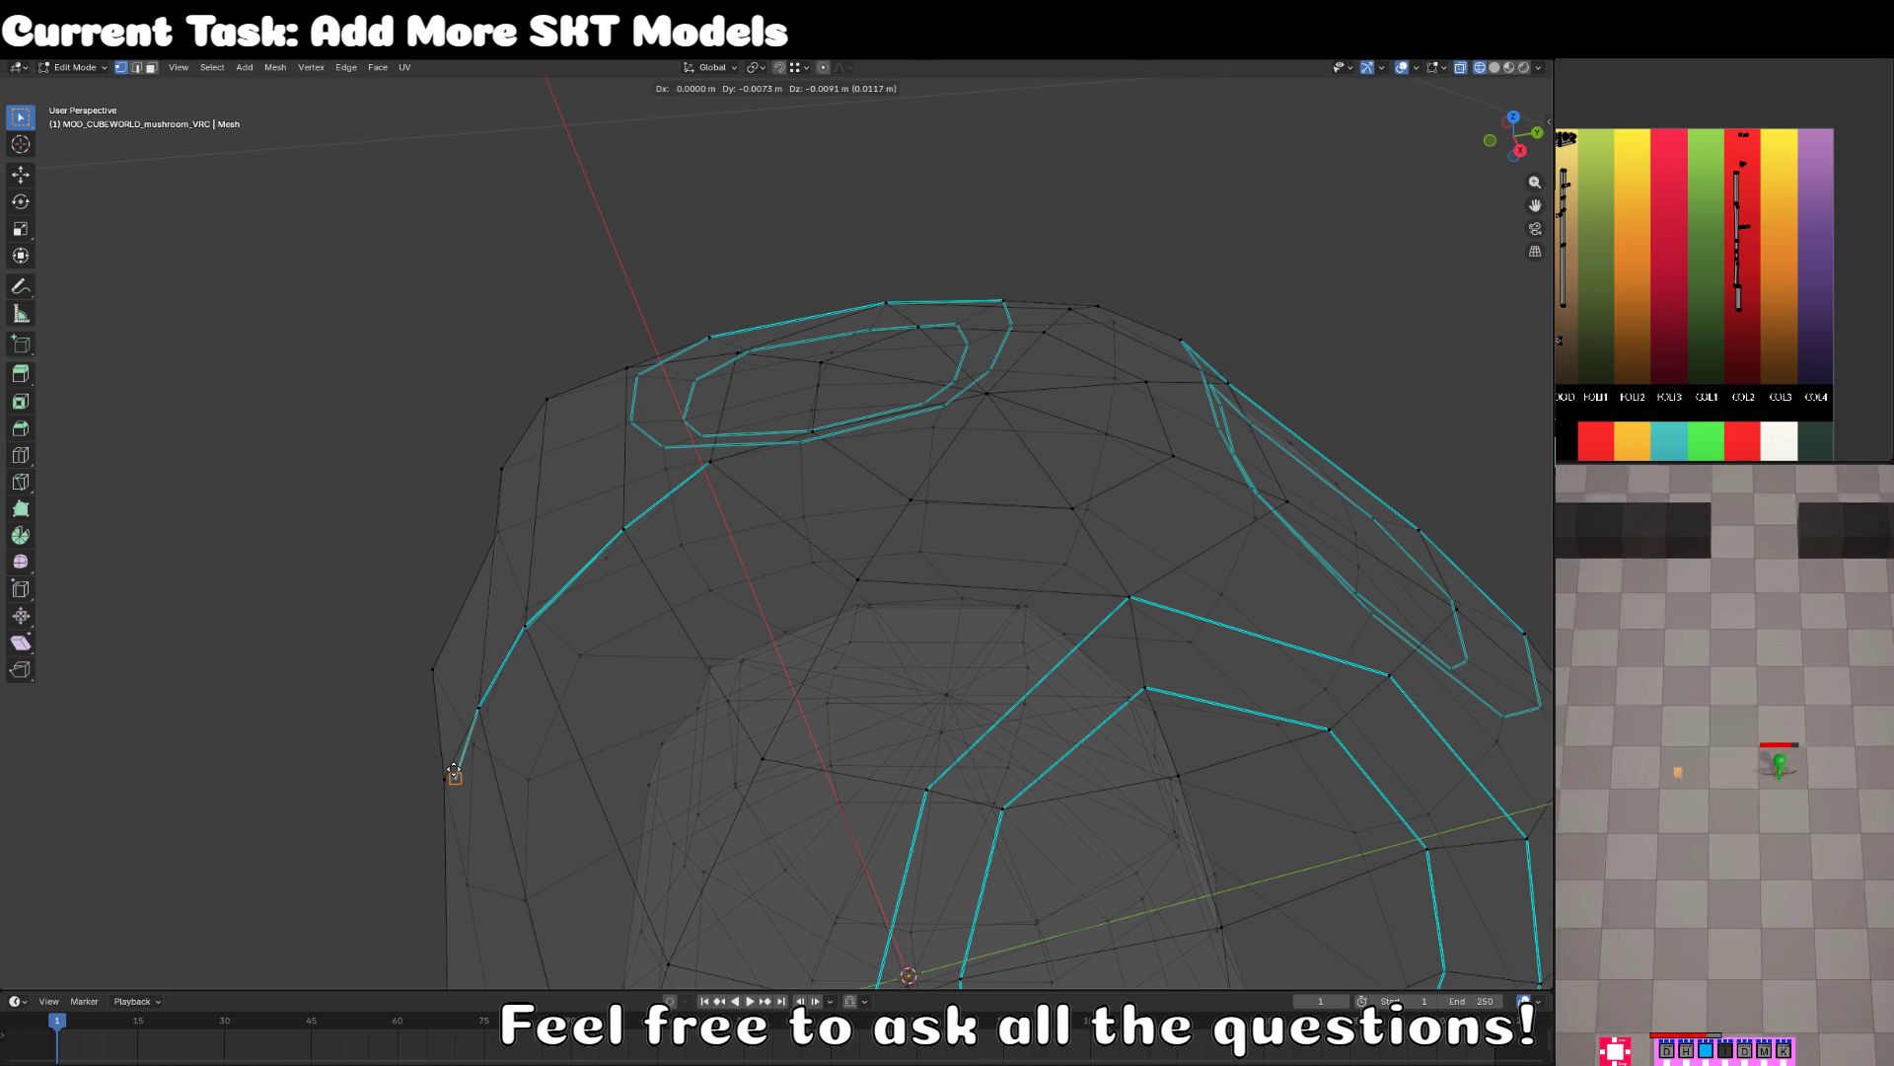
left_click(454, 774)
scroll(464, 759, "down", 3)
key("g")
left_click(478, 725)
scroll(575, 682, "down", 3)
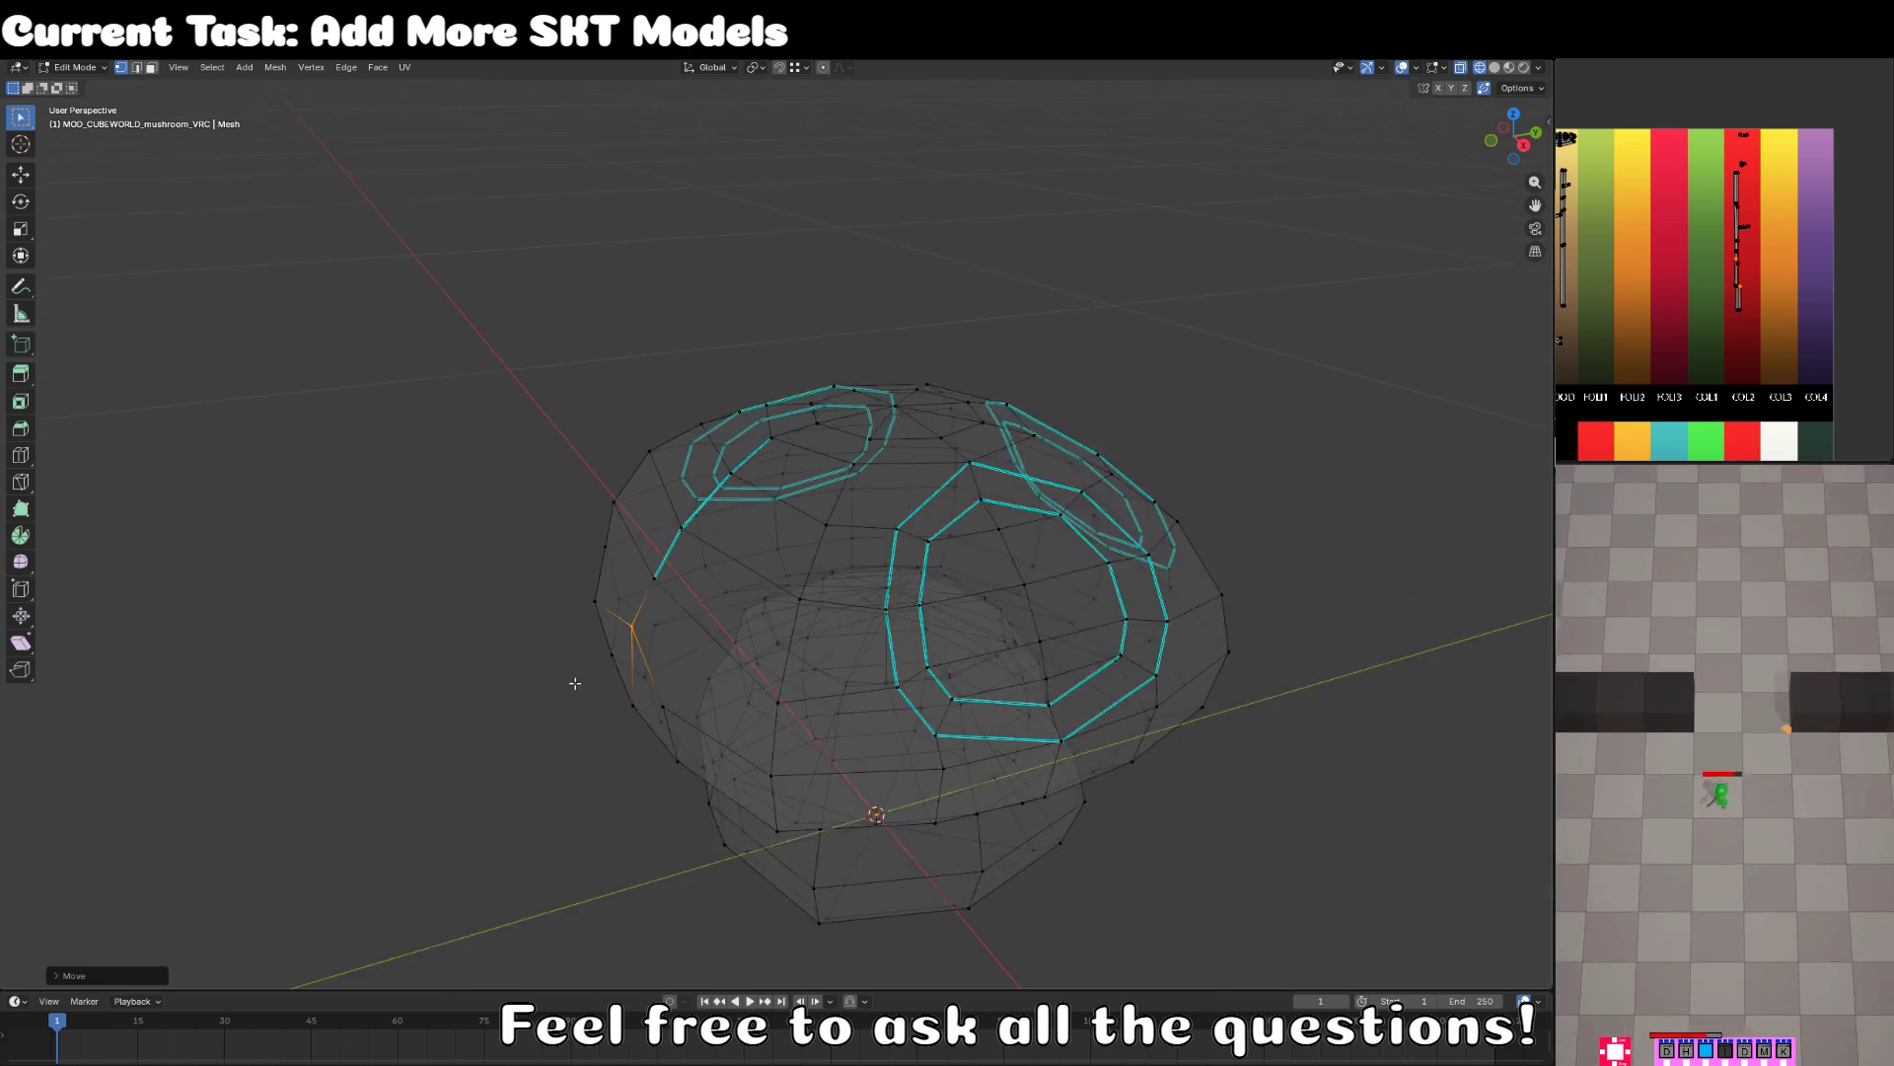
- In top view with X-ray, circle-select all faces except one wedge
key("shift+z")
mouse_move(575, 683)
left_mouse_down()
mouse_move(972, 589)
mouse_move(888, 711)
mouse_move(661, 404)
left_mouse_up()
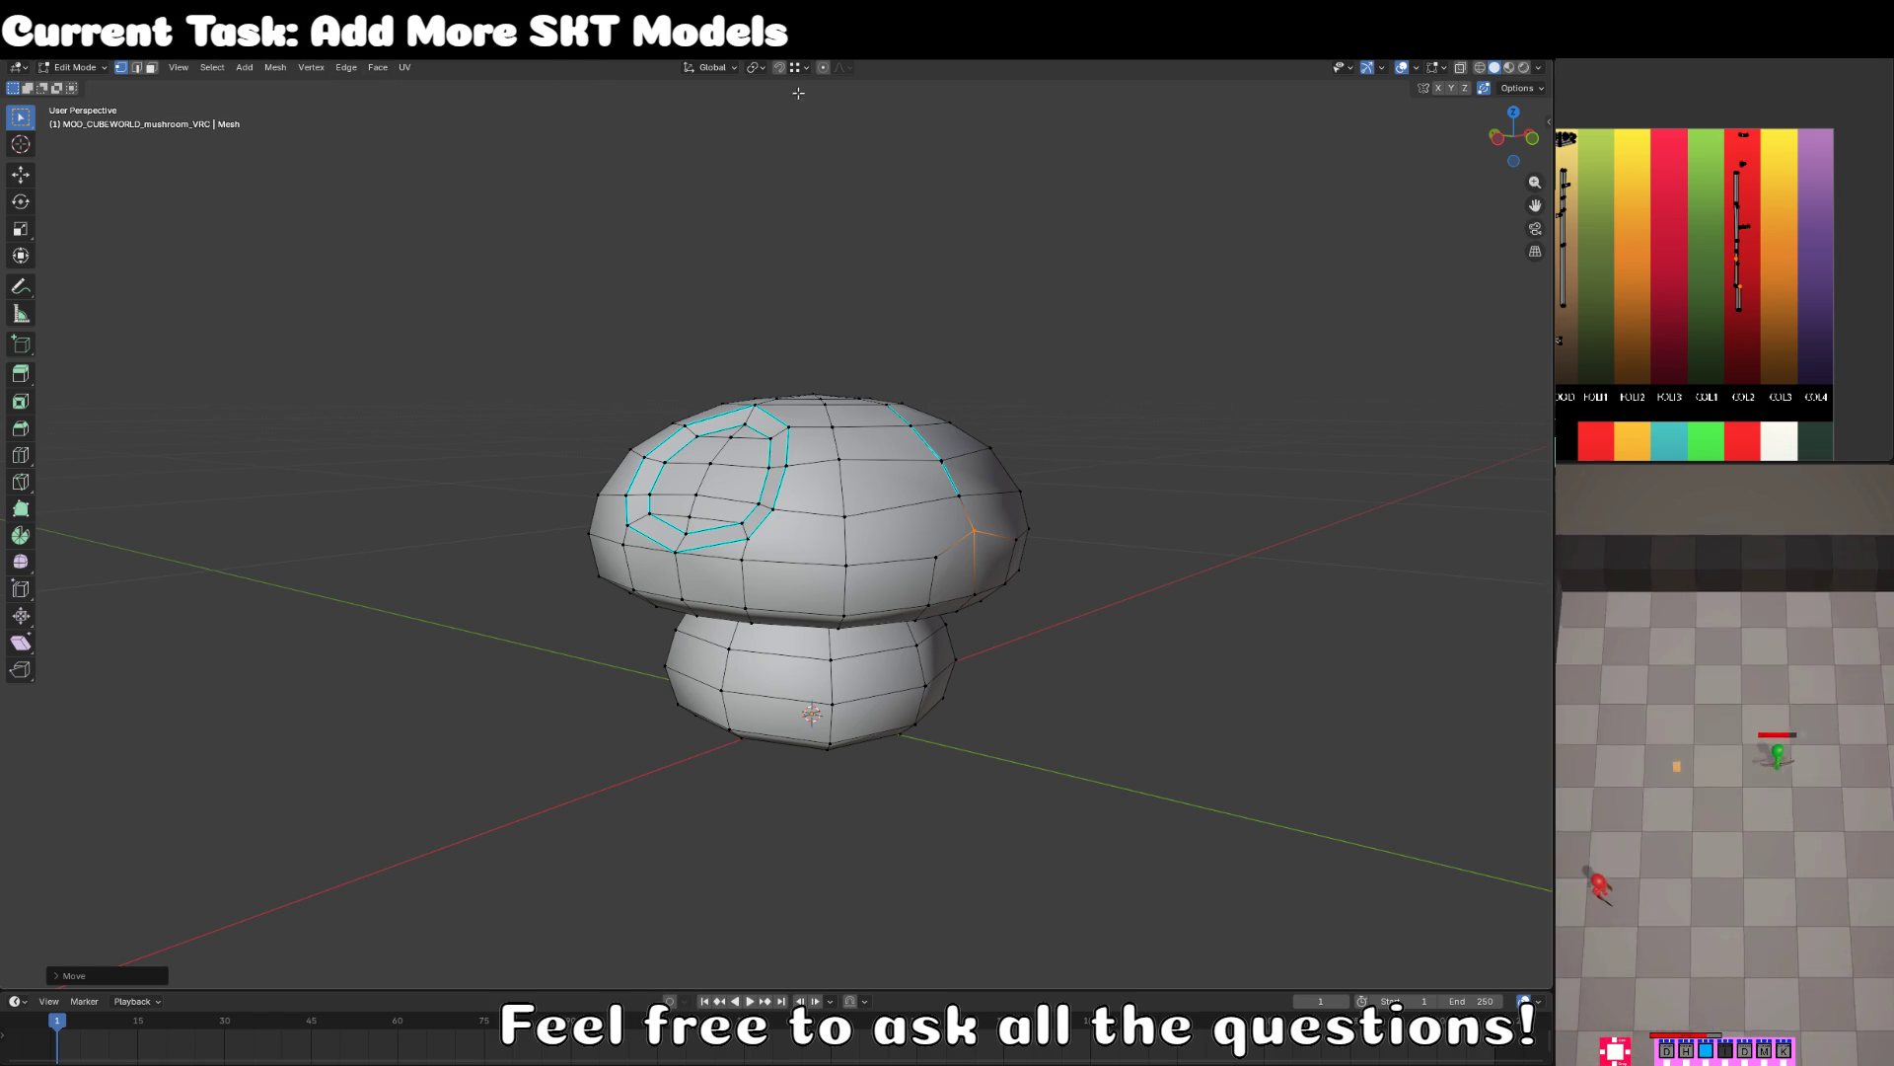
left_click(756, 67)
key("3")
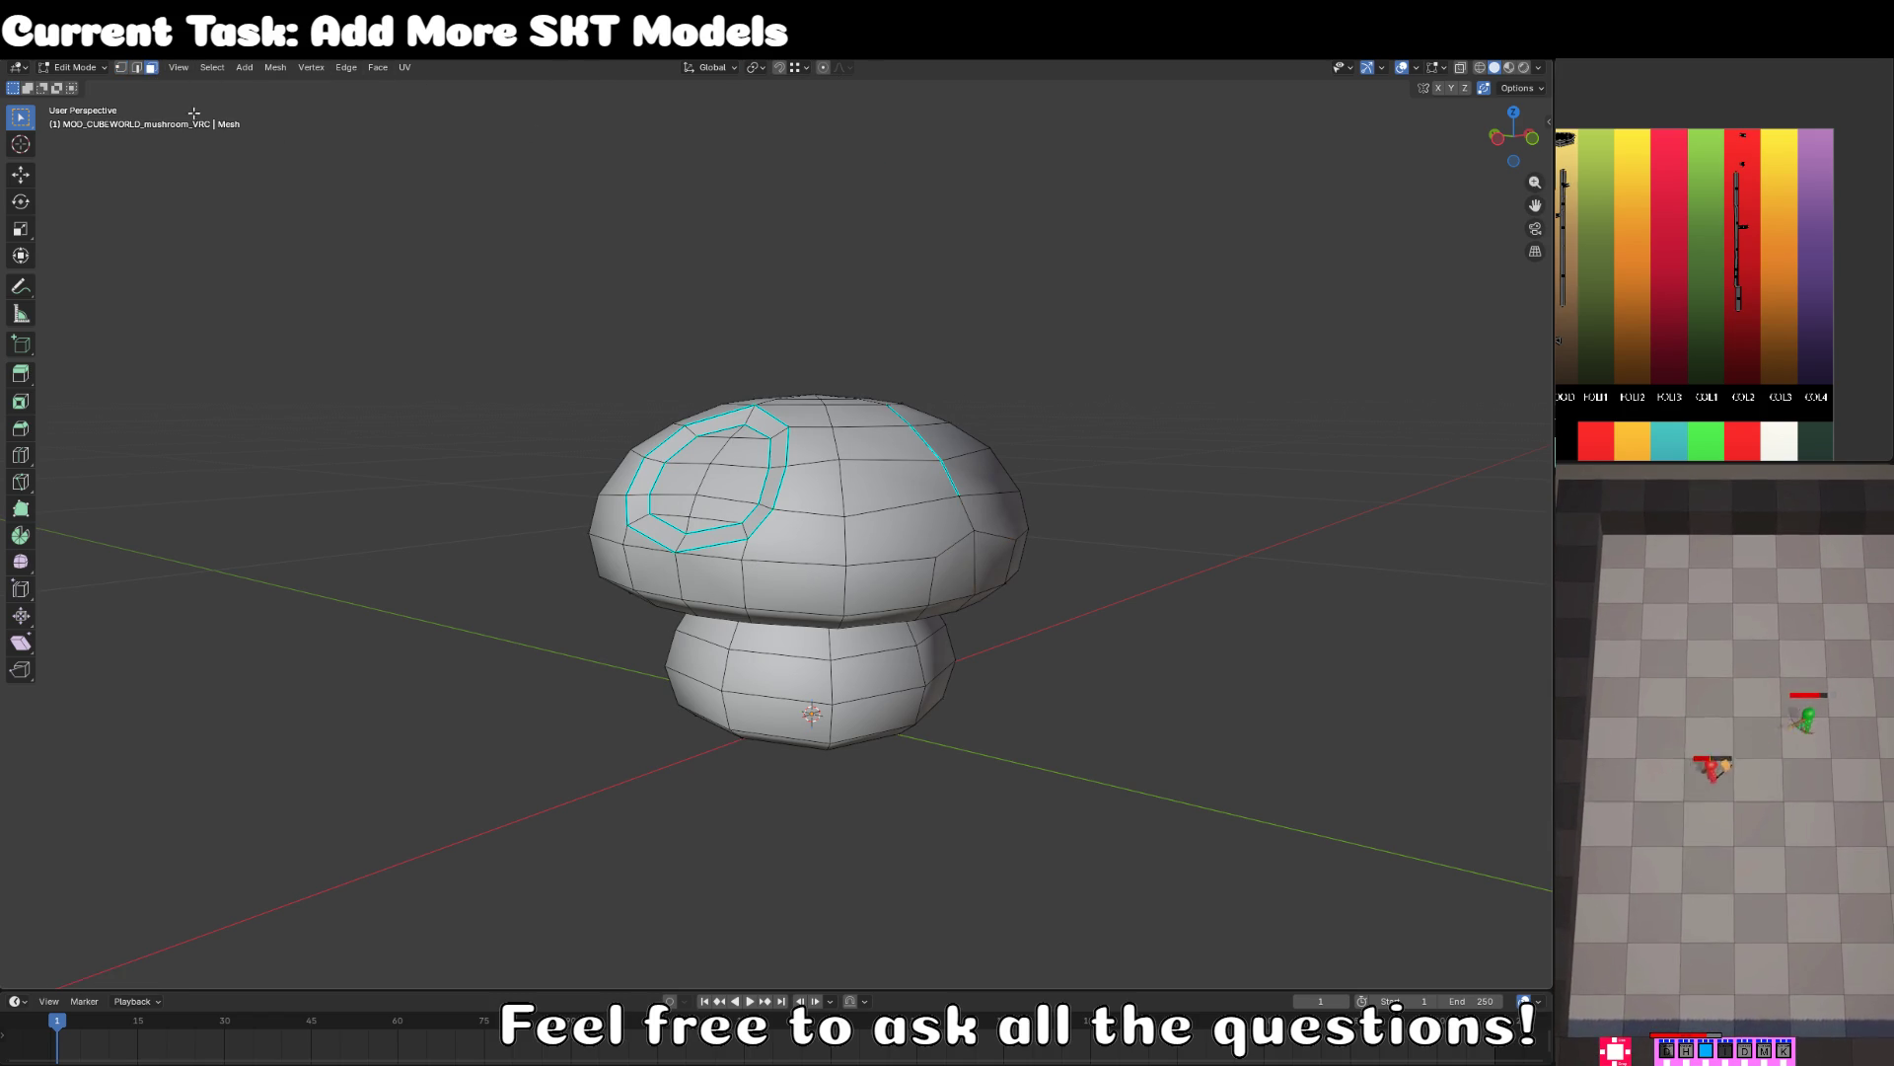
key("KP_7")
key("alt+z")
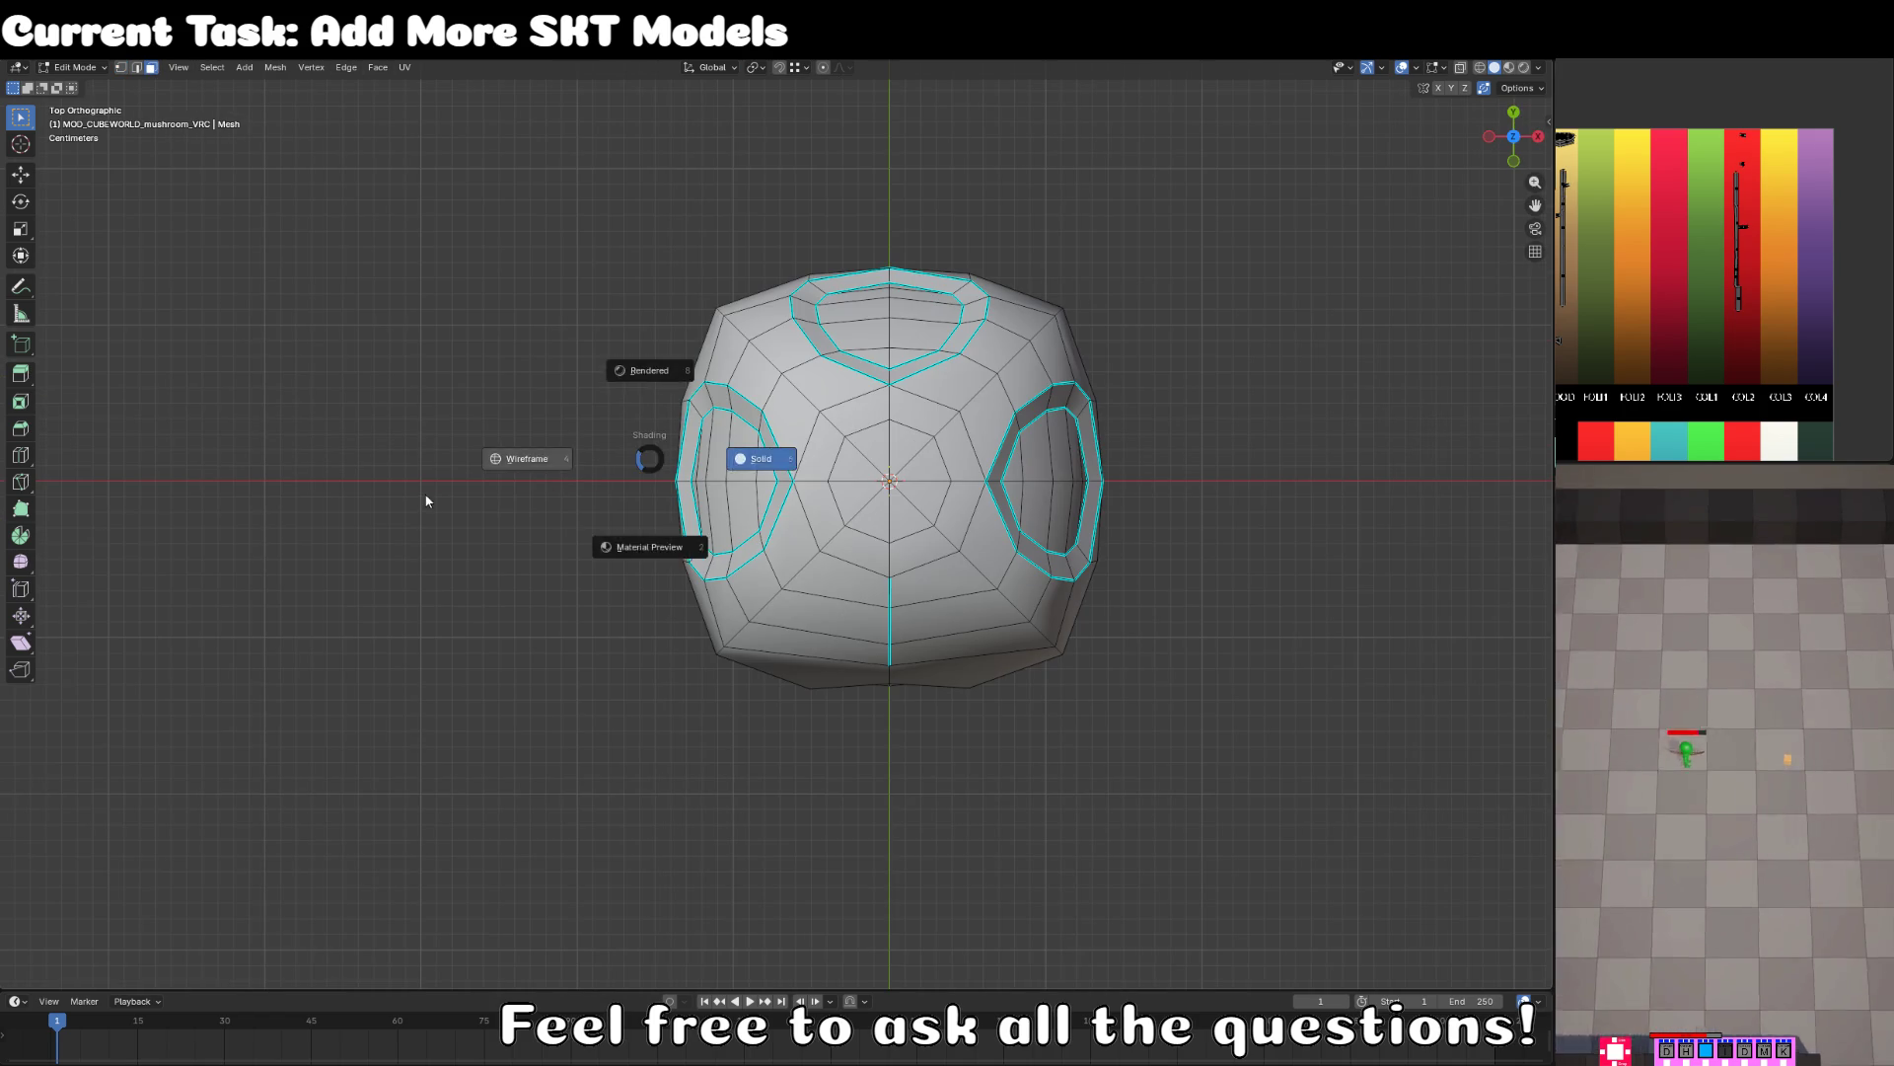
key("z")
left_click(529, 456)
key("c")
mouse_move(613, 562)
left_mouse_down()
mouse_move(696, 567)
mouse_move(780, 439)
mouse_move(797, 359)
mouse_move(744, 388)
left_mouse_up()
mouse_move(857, 300)
left_mouse_down()
mouse_move(1031, 325)
mouse_move(962, 484)
mouse_move(1098, 602)
left_mouse_up()
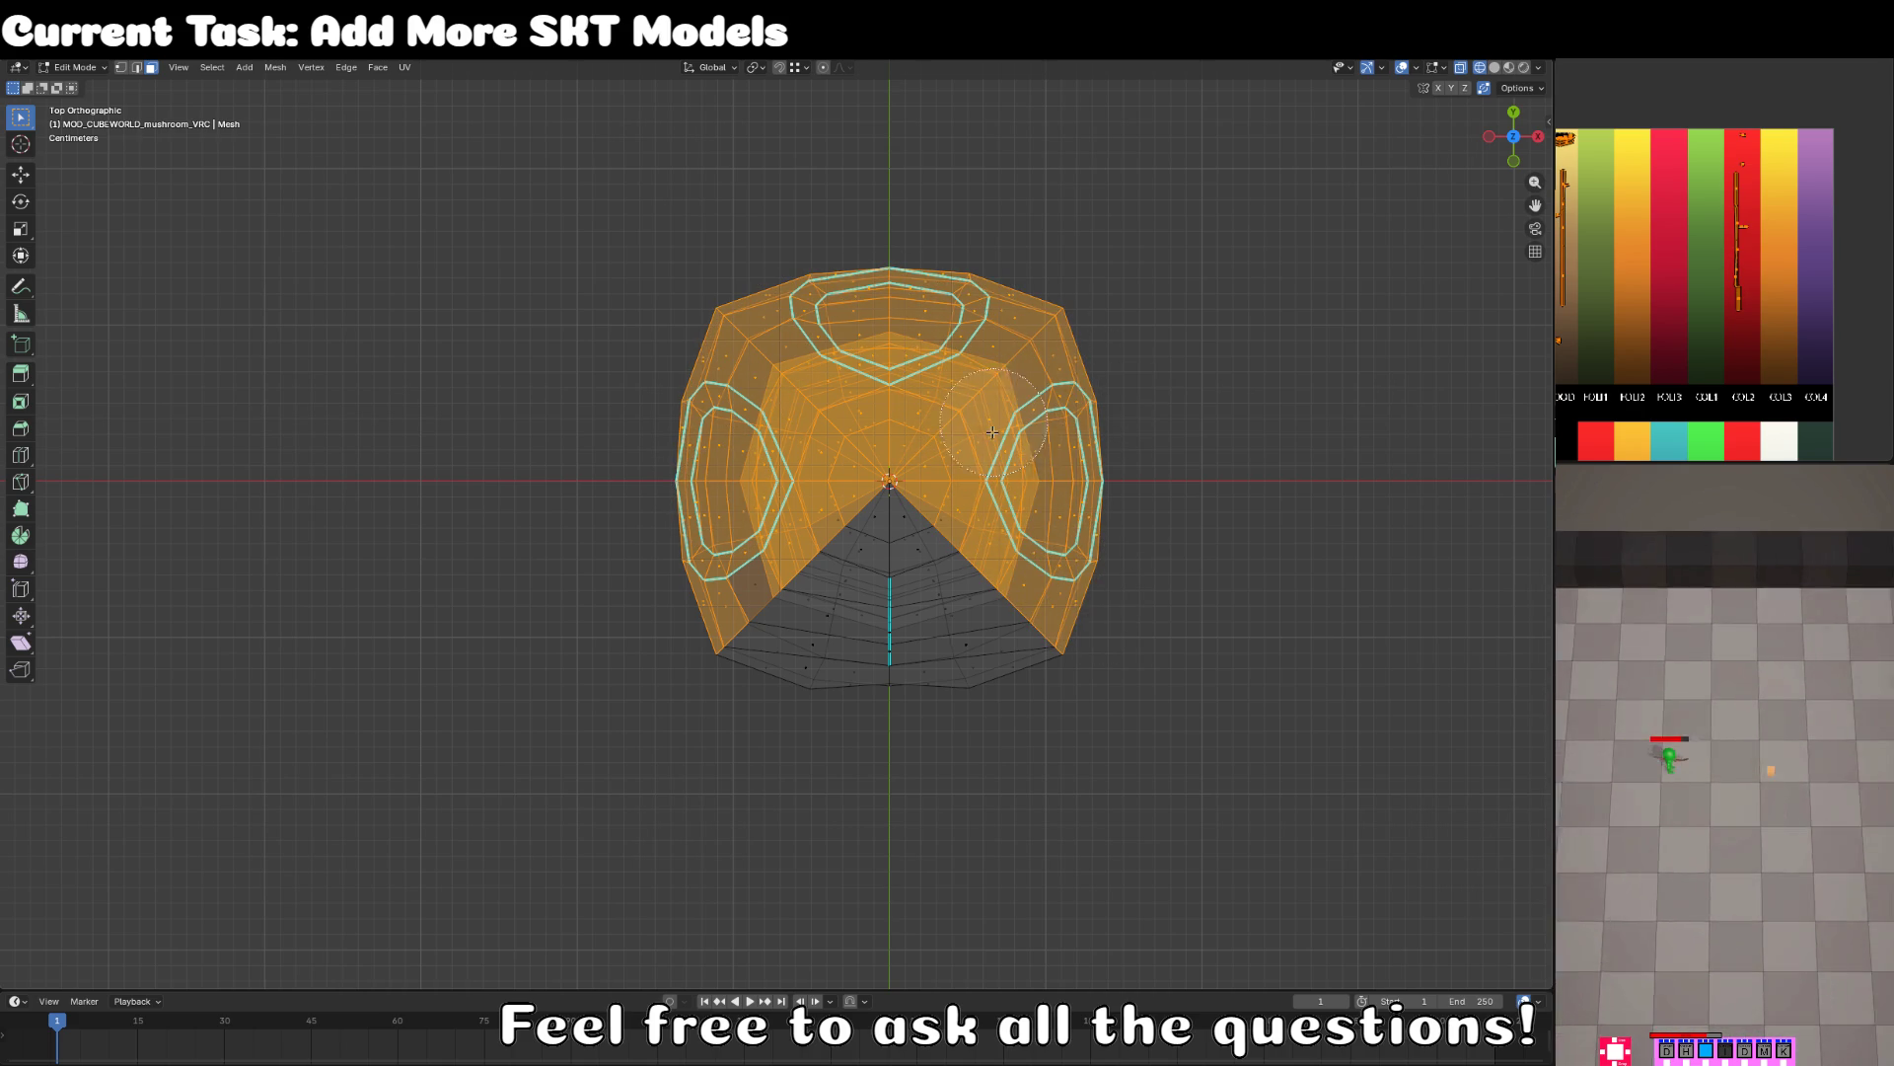
key("Escape")
- Delete the selected faces, leaving part of the mushroom shell
key("shift+z")
left_click_drag(1361, 503, 1117, 486)
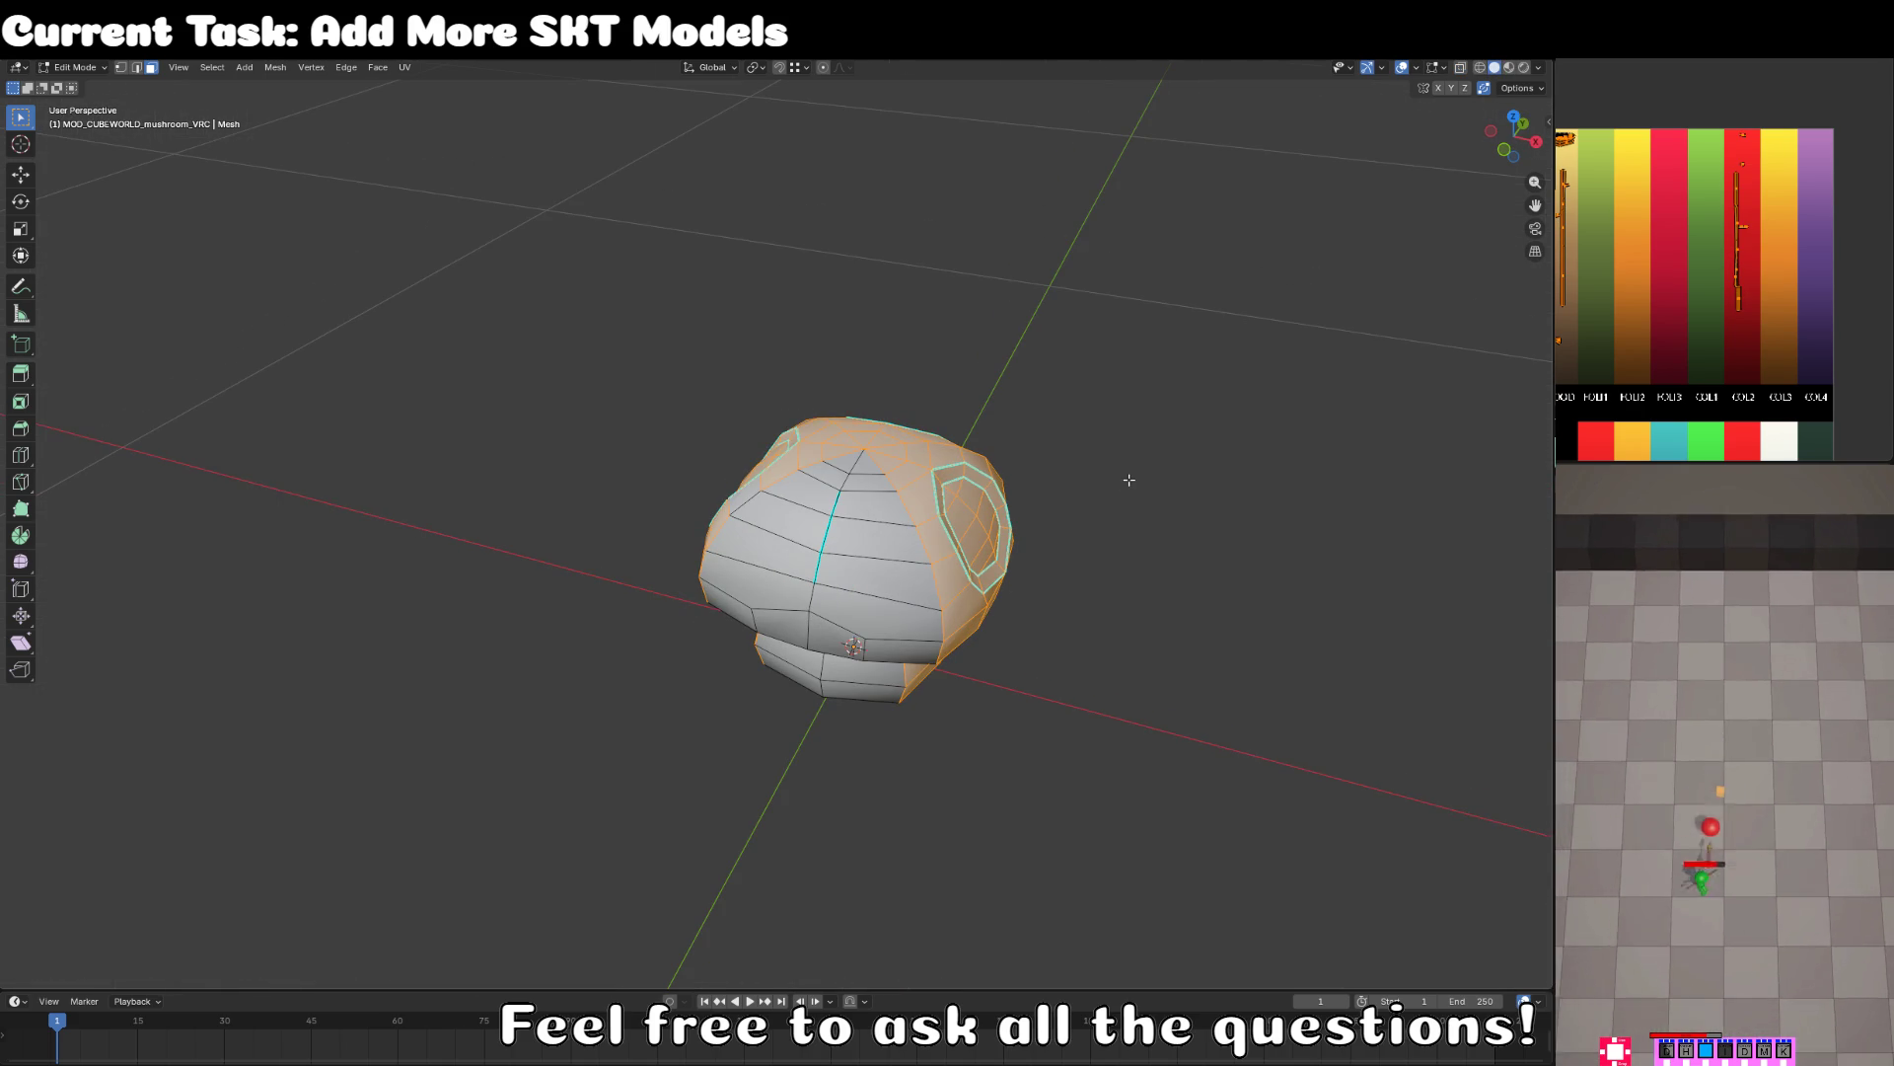
key("x")
left_click(1125, 513)
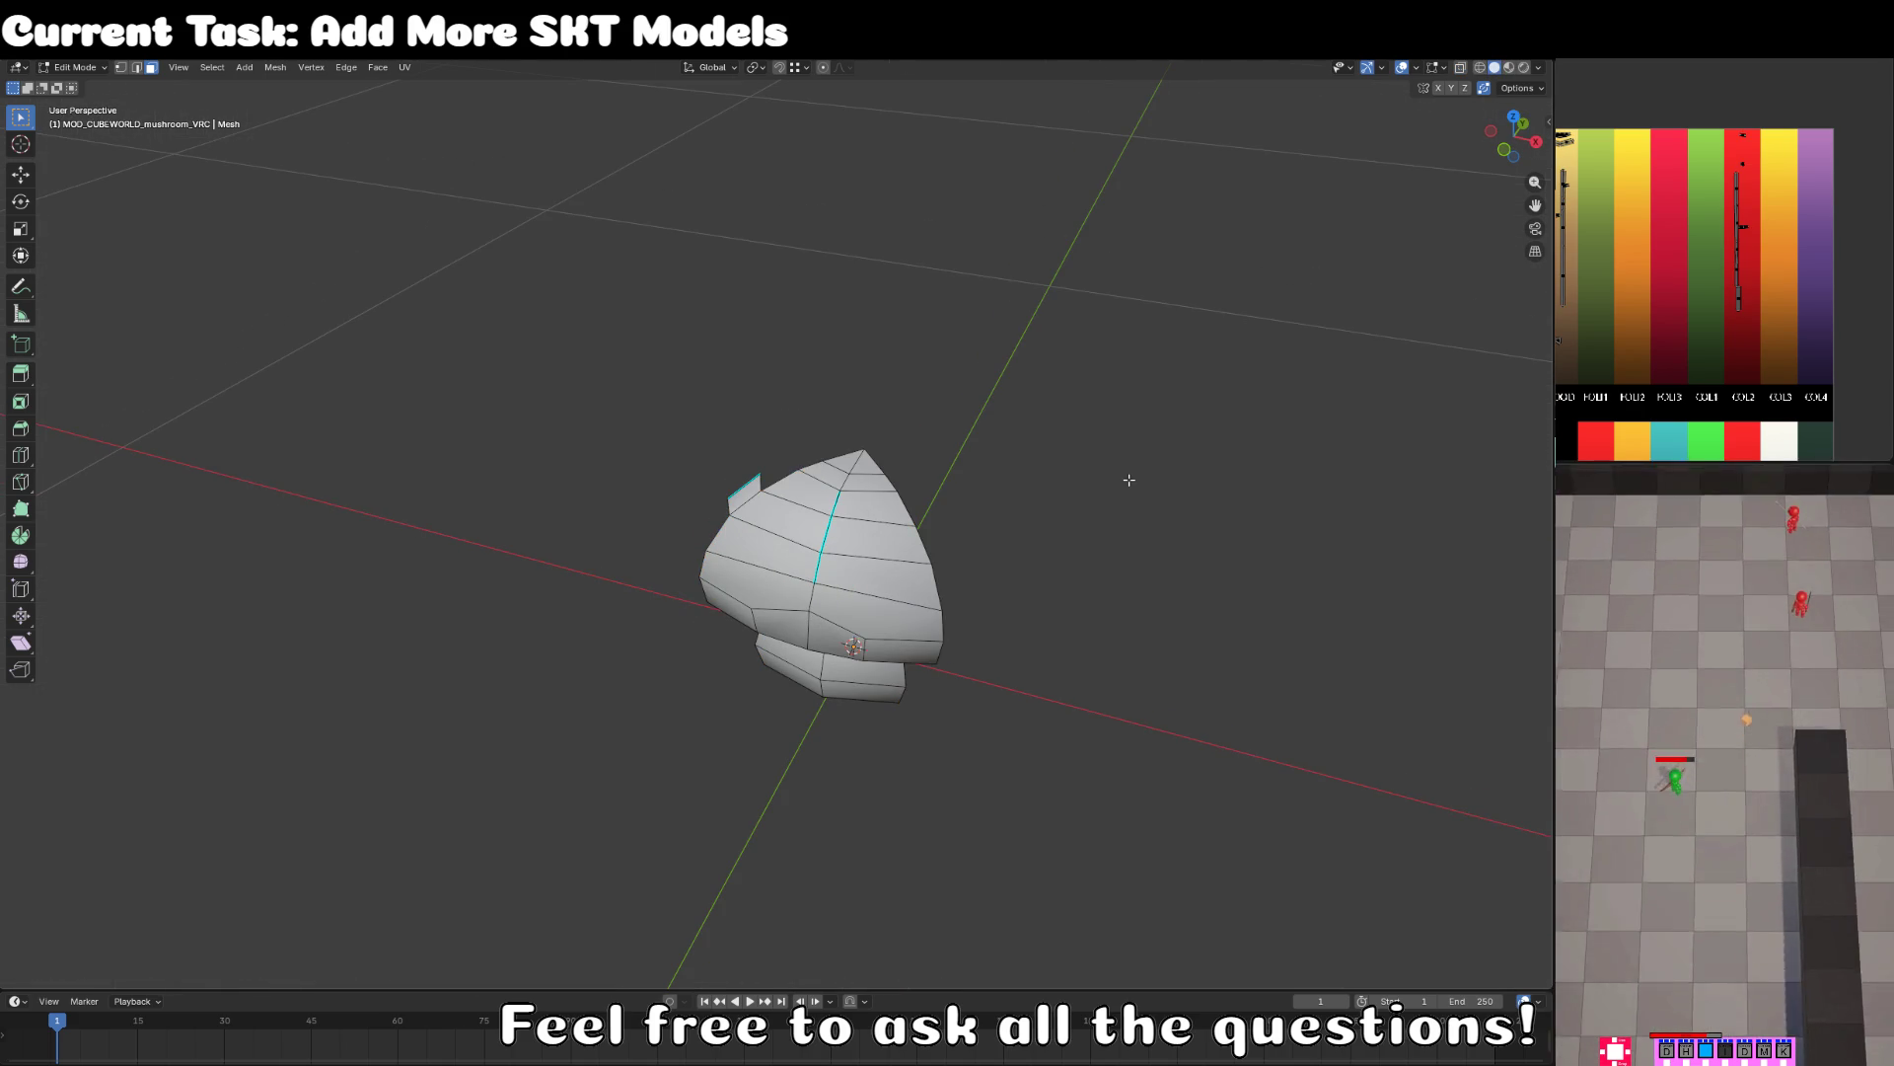
- Delete two more leftover faces, leaving a thin curved strip of mesh
mouse_move(1129, 474)
left_mouse_down()
mouse_move(779, 491)
mouse_move(888, 429)
mouse_move(749, 590)
mouse_move(817, 441)
mouse_move(981, 516)
mouse_move(421, 648)
mouse_move(550, 655)
left_mouse_up()
scroll(780, 491, "up", 3)
left_click(817, 441)
key("x")
left_click(814, 440)
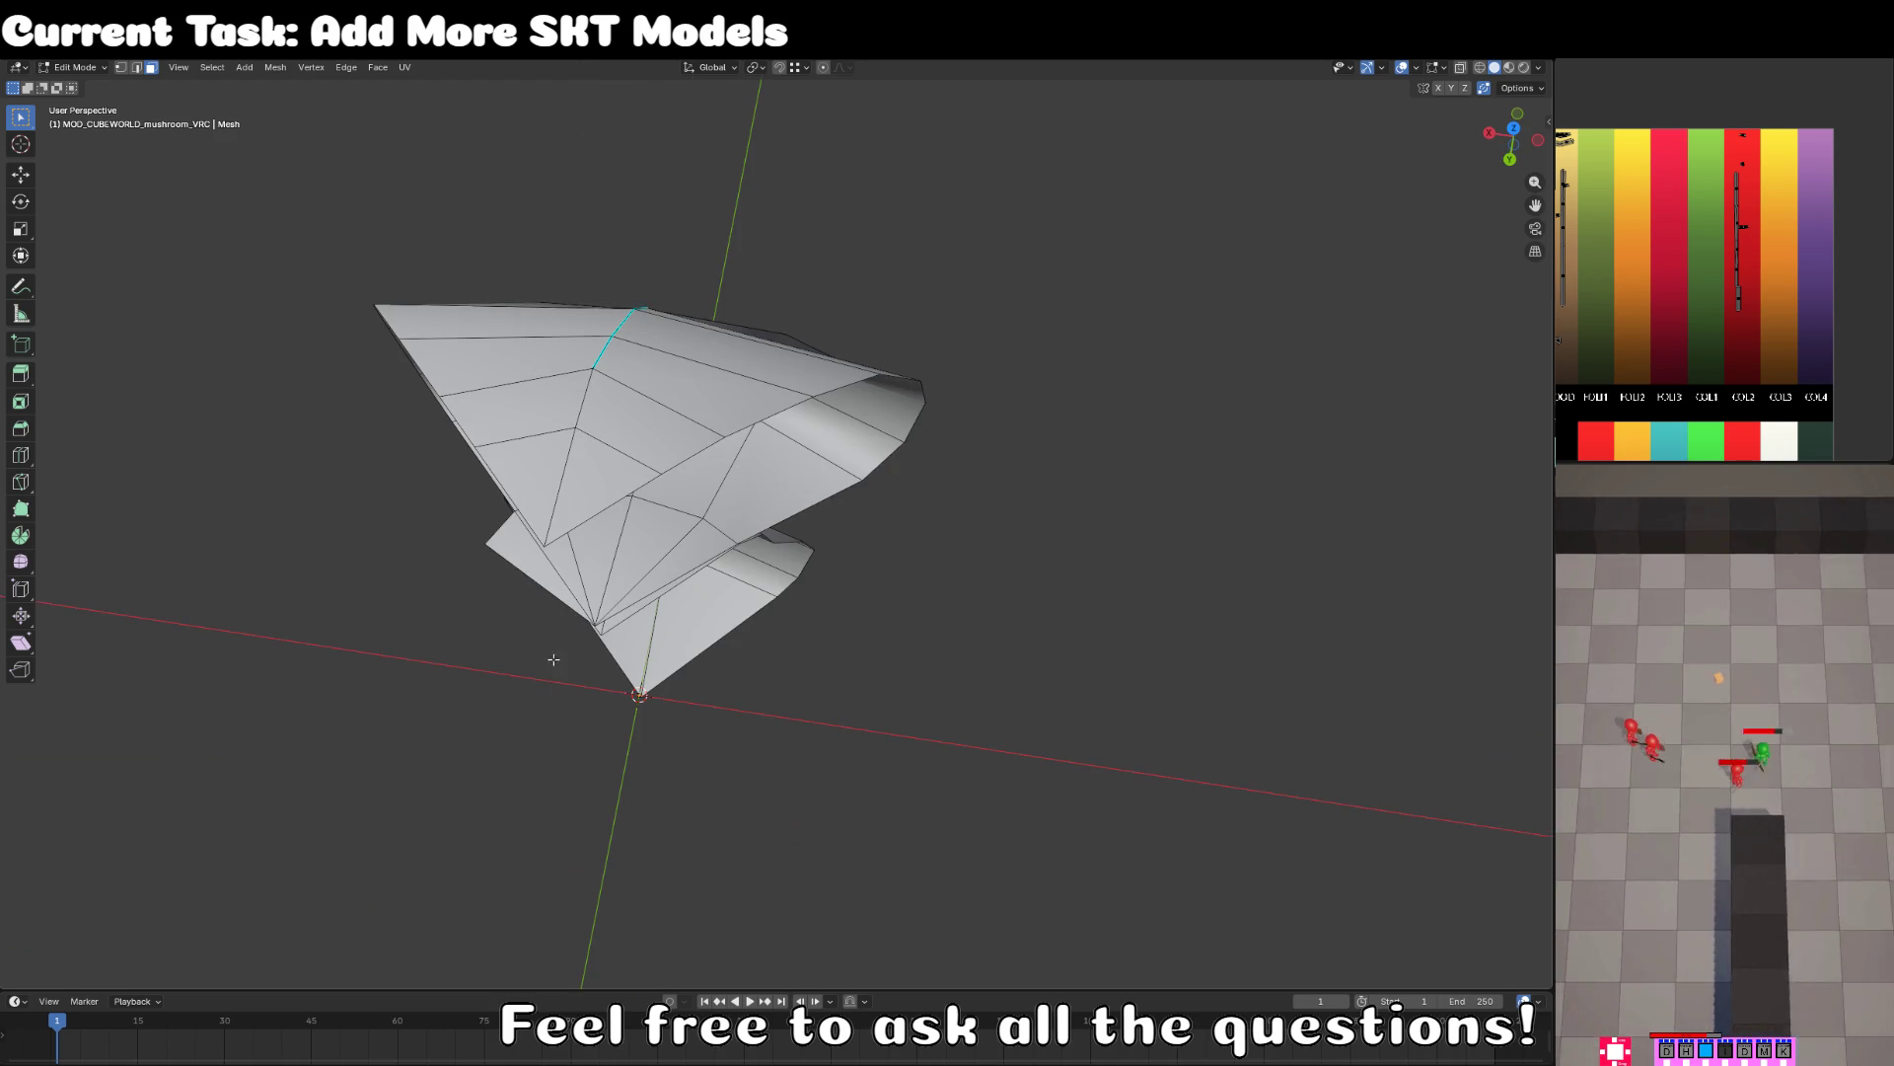
left_click(524, 566)
key("x")
left_click(524, 566)
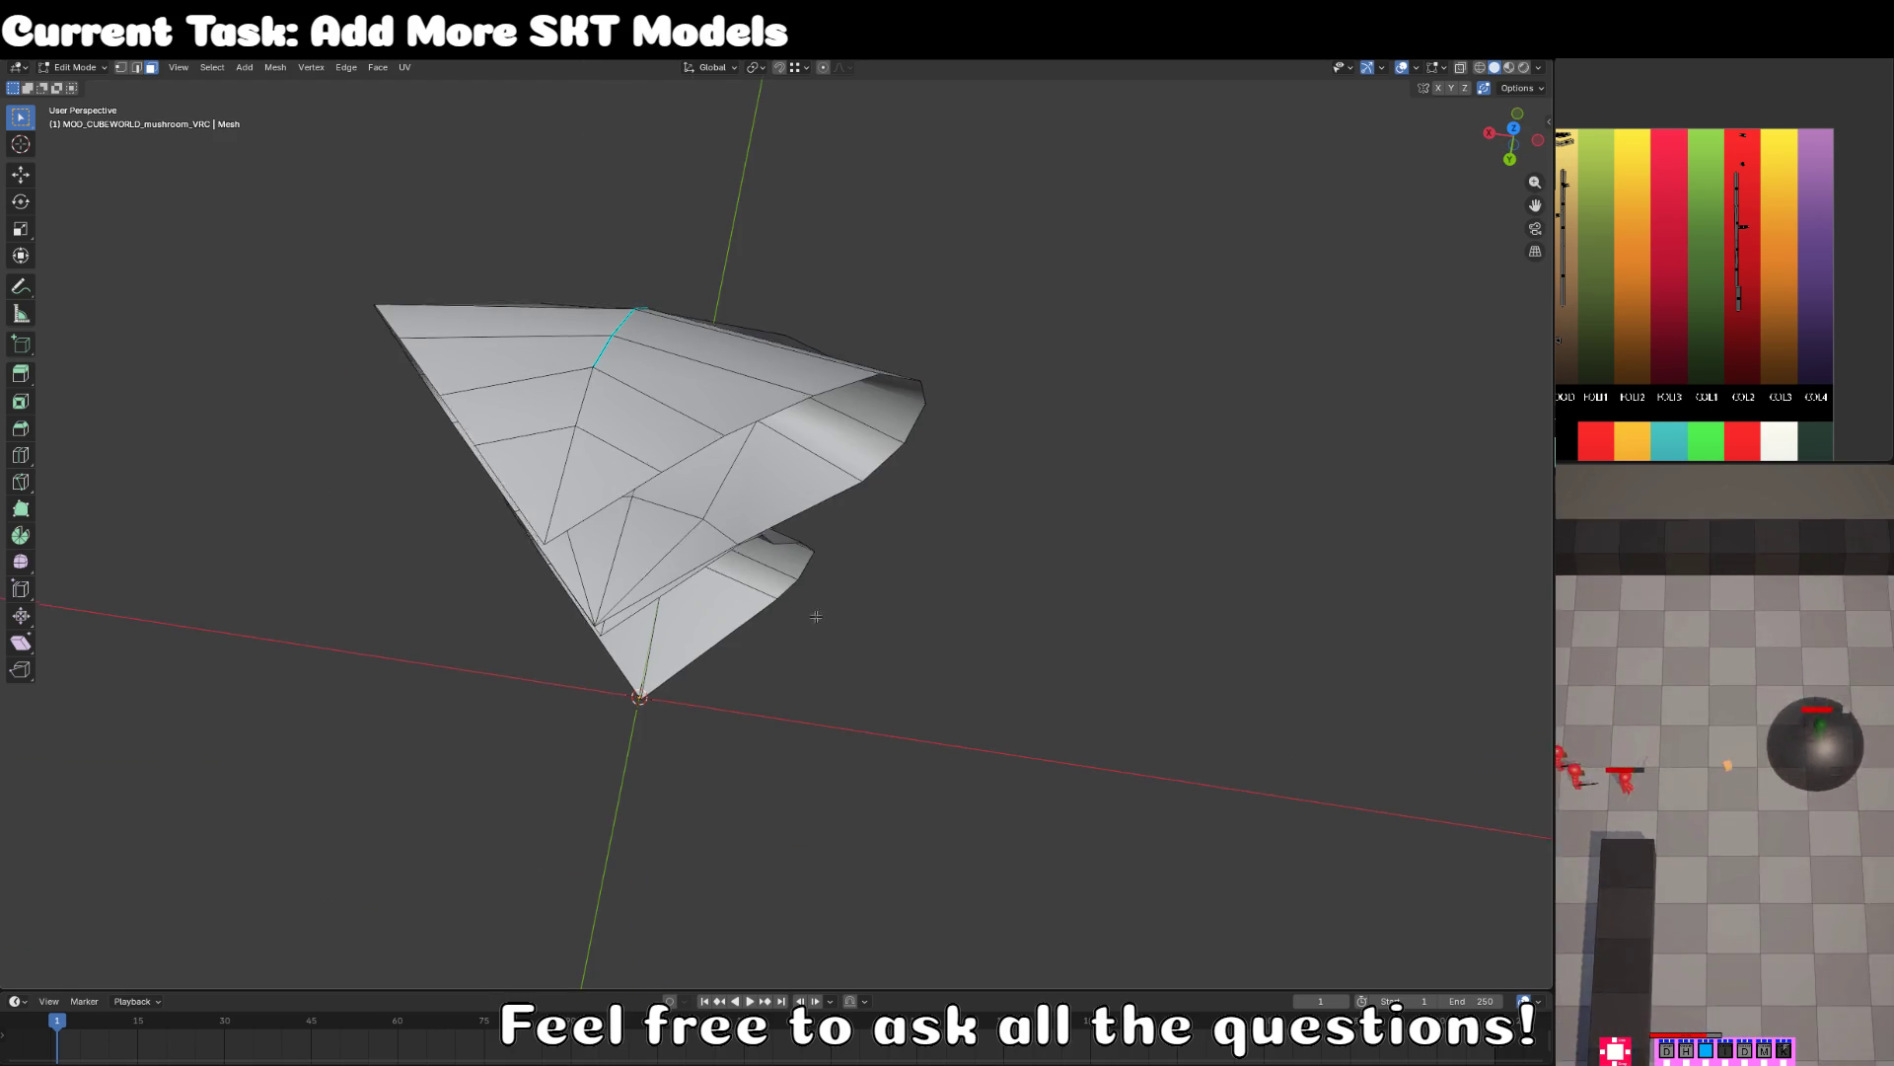
mouse_move(523, 566)
left_mouse_down()
mouse_move(711, 467)
mouse_move(1222, 534)
left_mouse_up()
- Recolour the mushroom cap by moving its UVs onto the FOLI2 orange swatch, viewed with material colours
key("a")
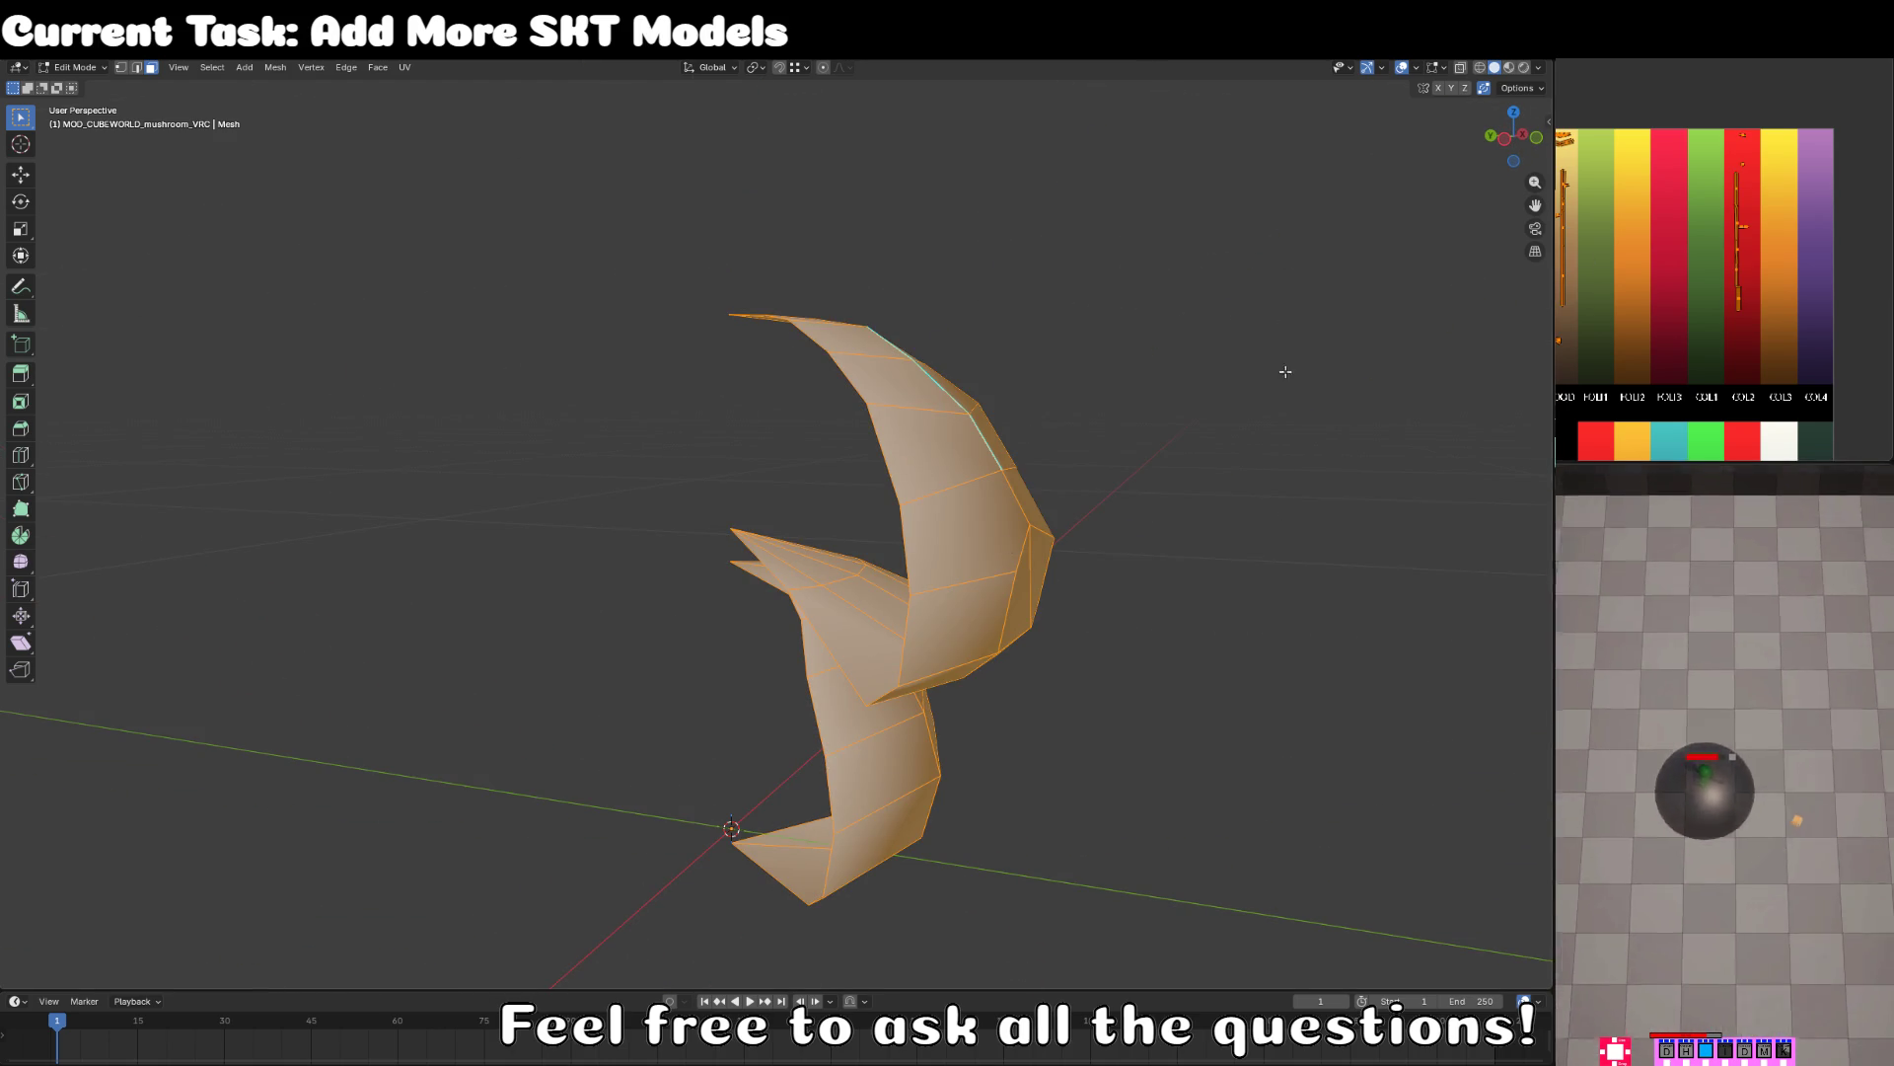
key("z")
left_click(1015, 529)
left_click_drag(1016, 529, 1587, 280)
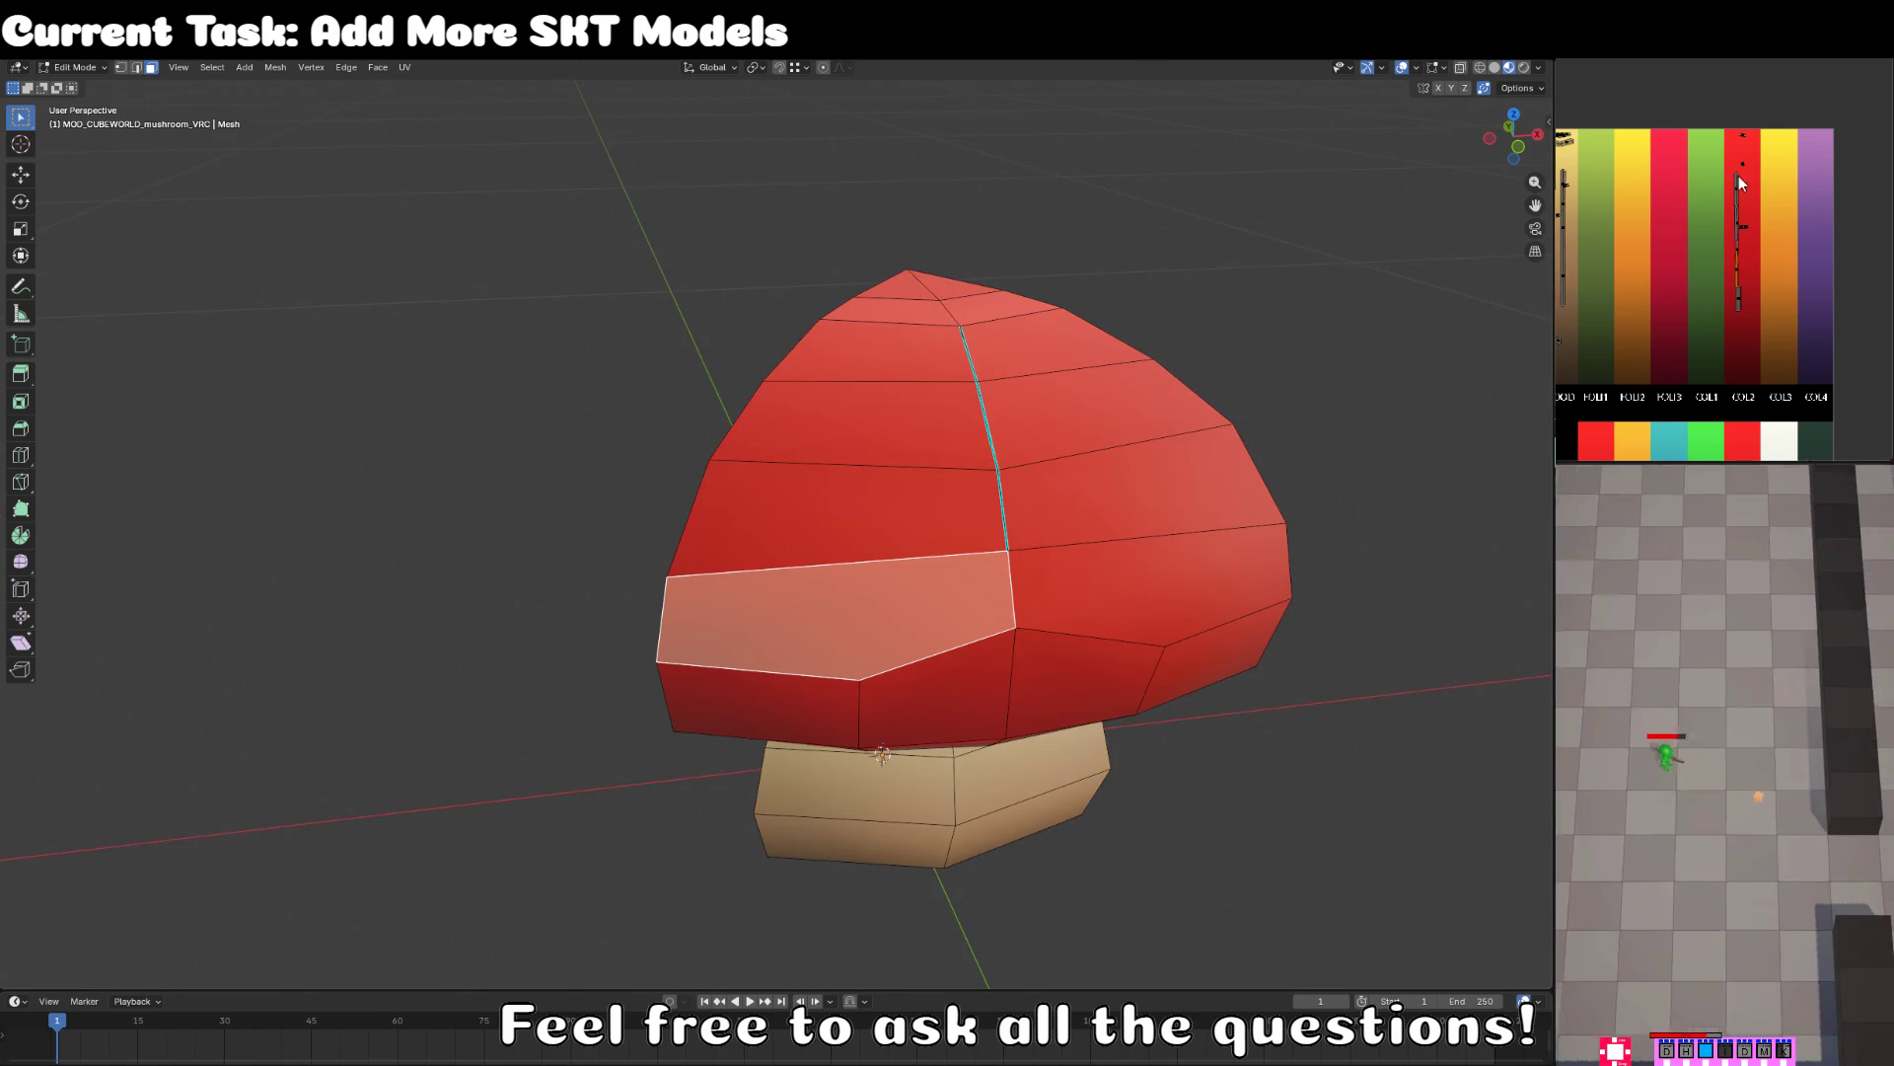
key("g")
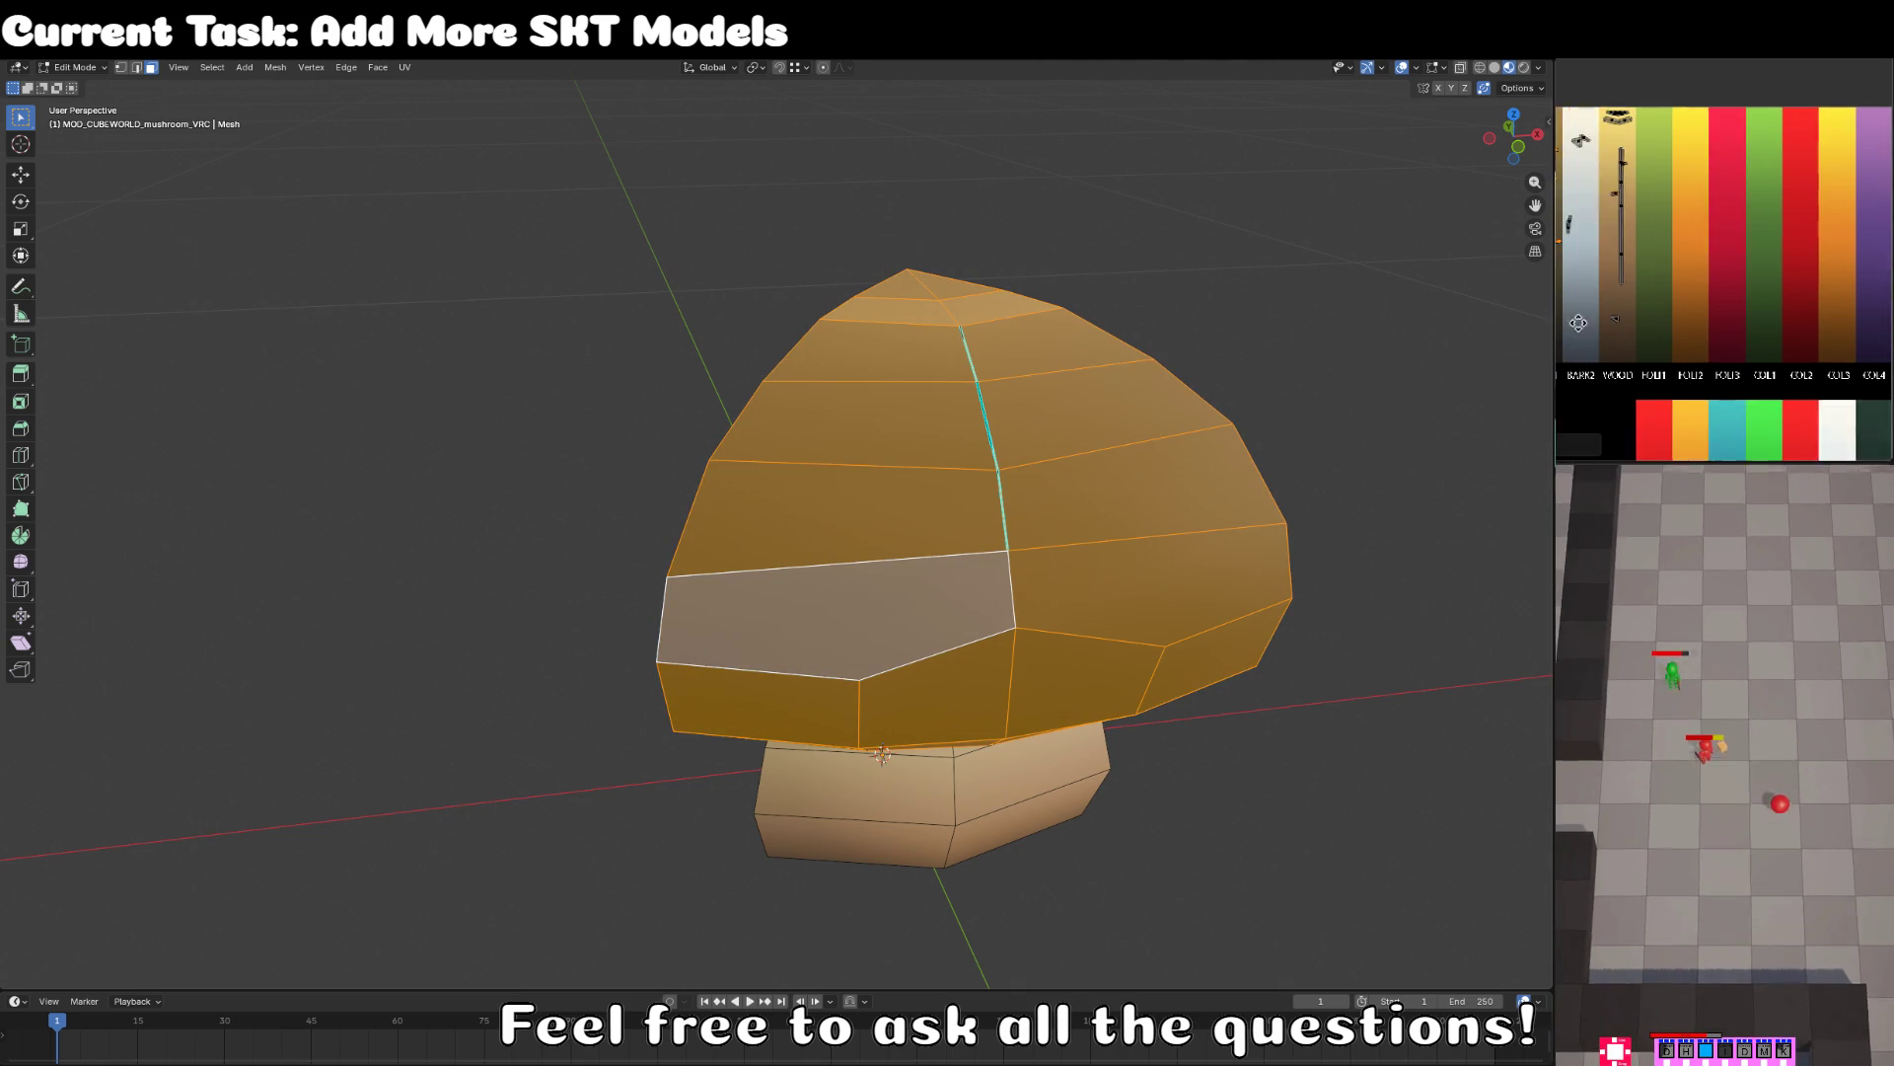
left_click(1579, 323)
key("Tab")
scroll(1201, 372, "down", 4)
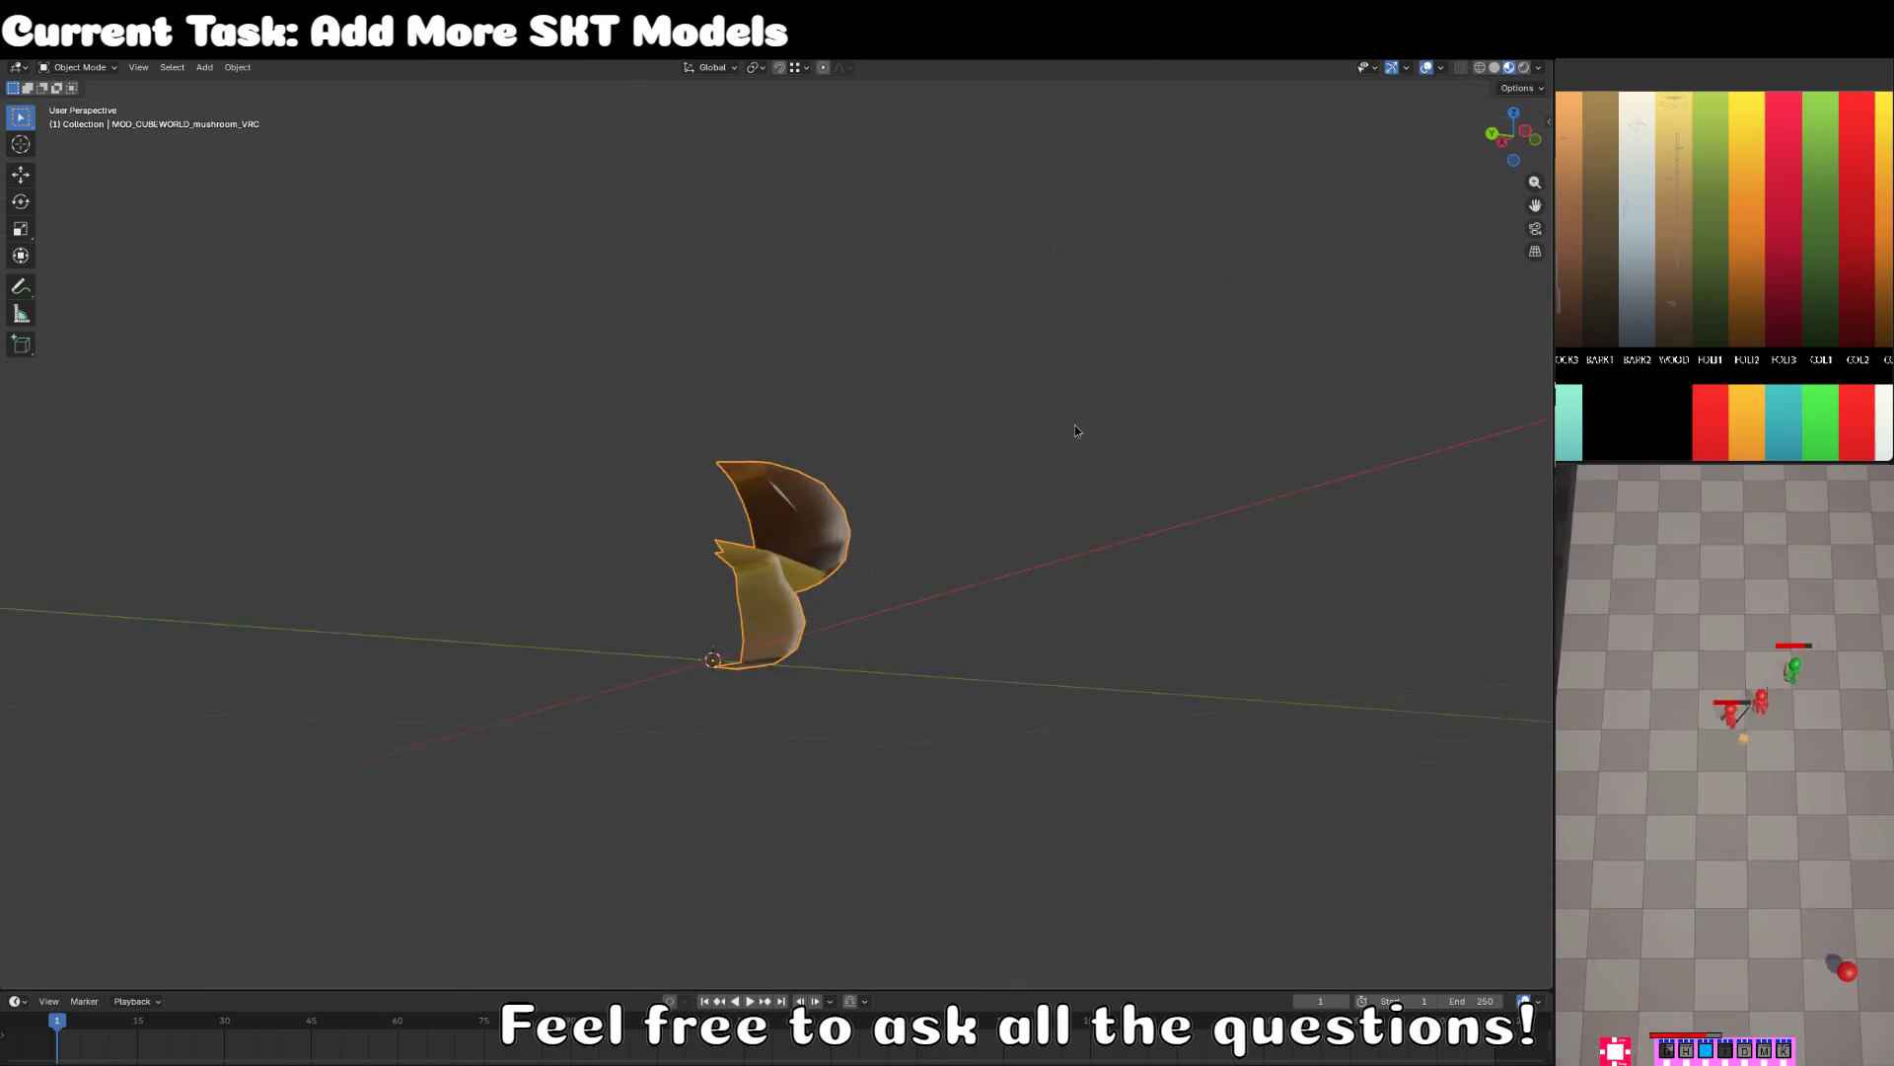
- In top view, duplicate the half-mushroom mesh, flip the copy 180° and place it above the original
key("Tab")
key("KP_7")
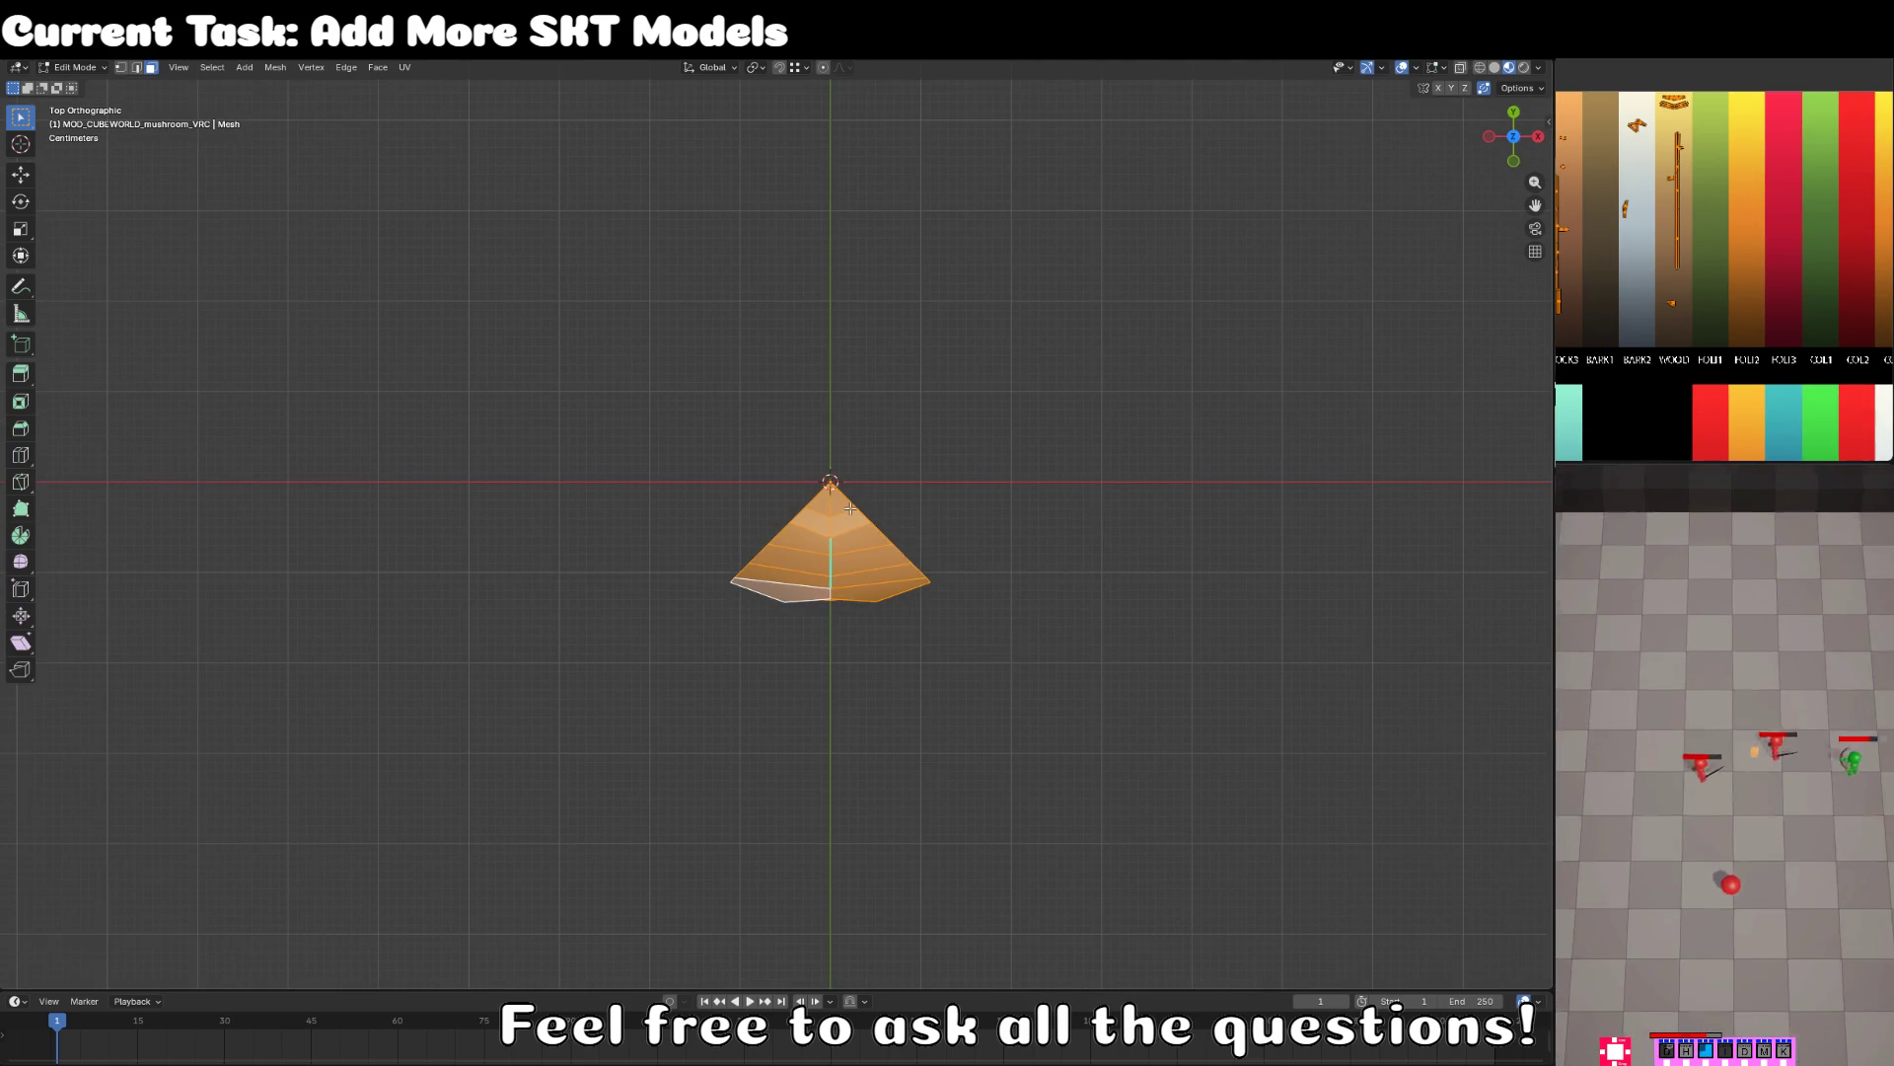
key("shift+d")
right_click(1103, 605)
type("r180")
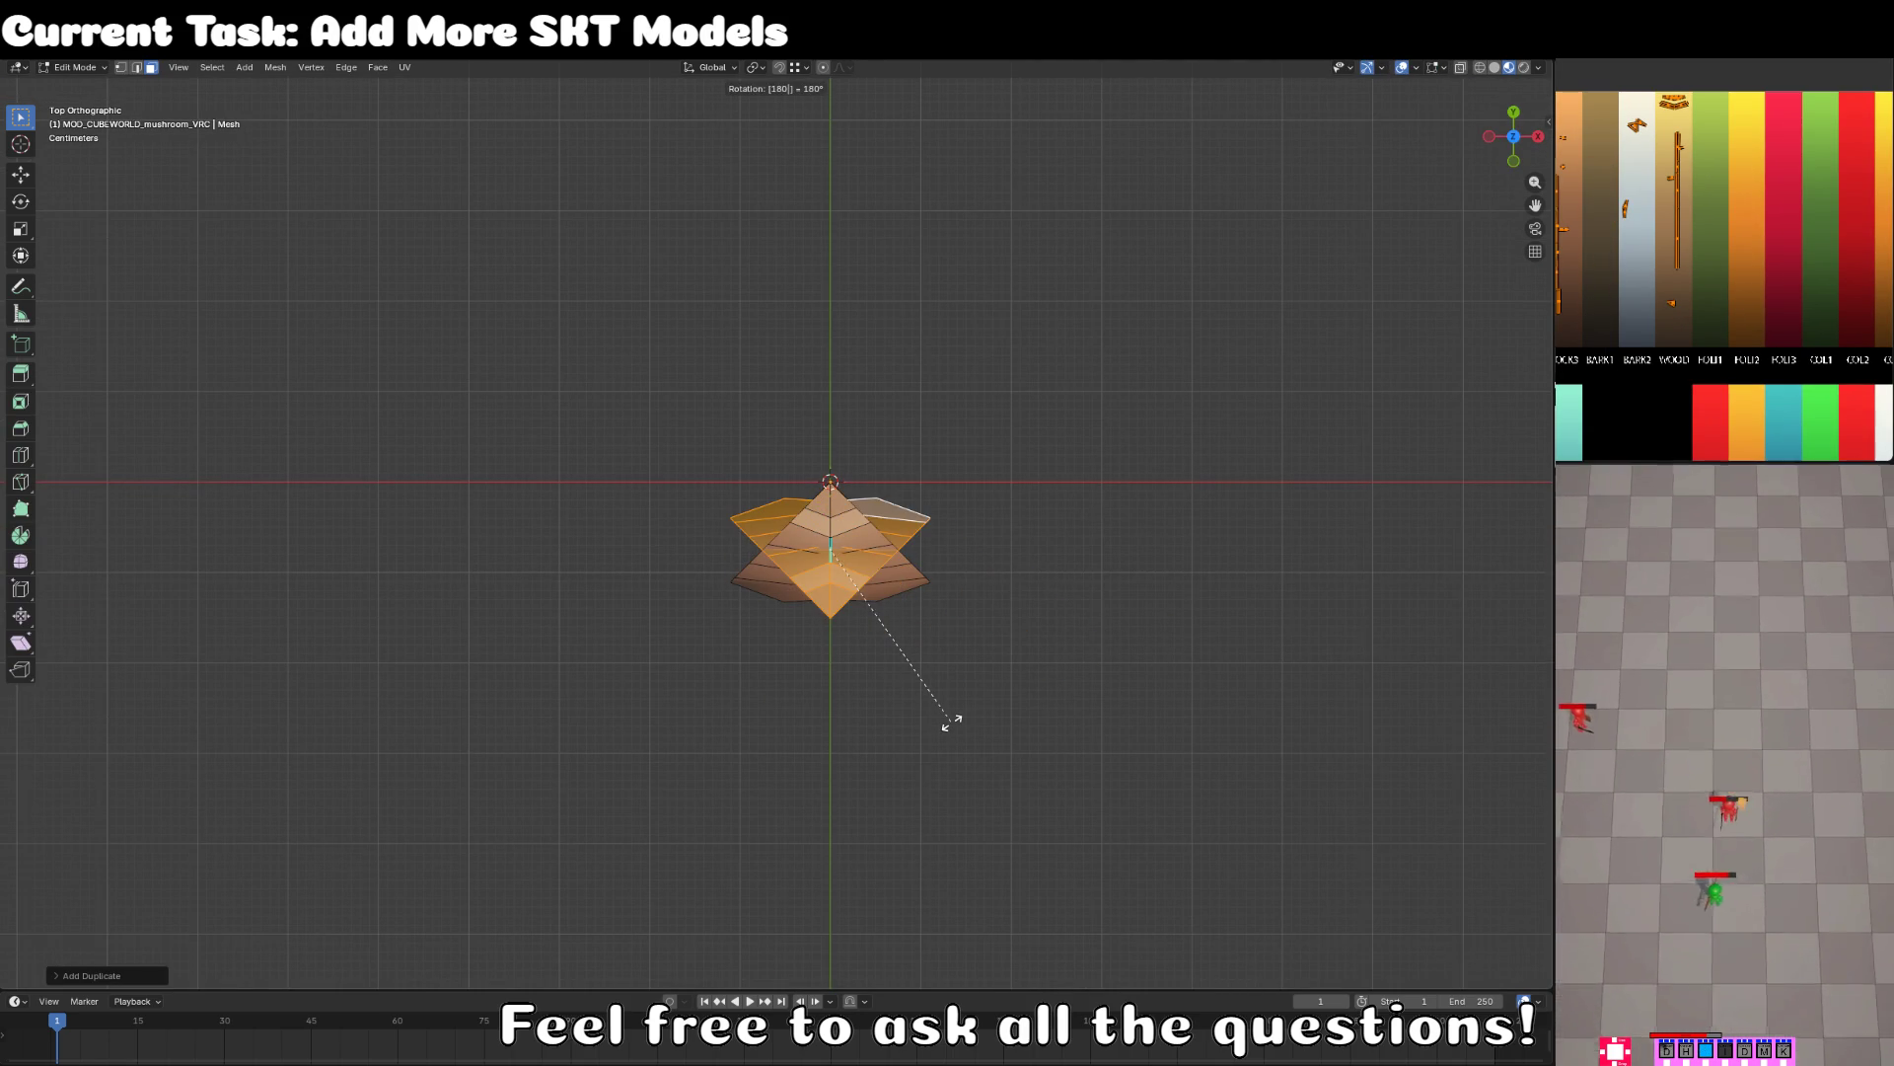
key("Return")
scroll(952, 721, "up", 3)
key("g")
left_click(852, 268)
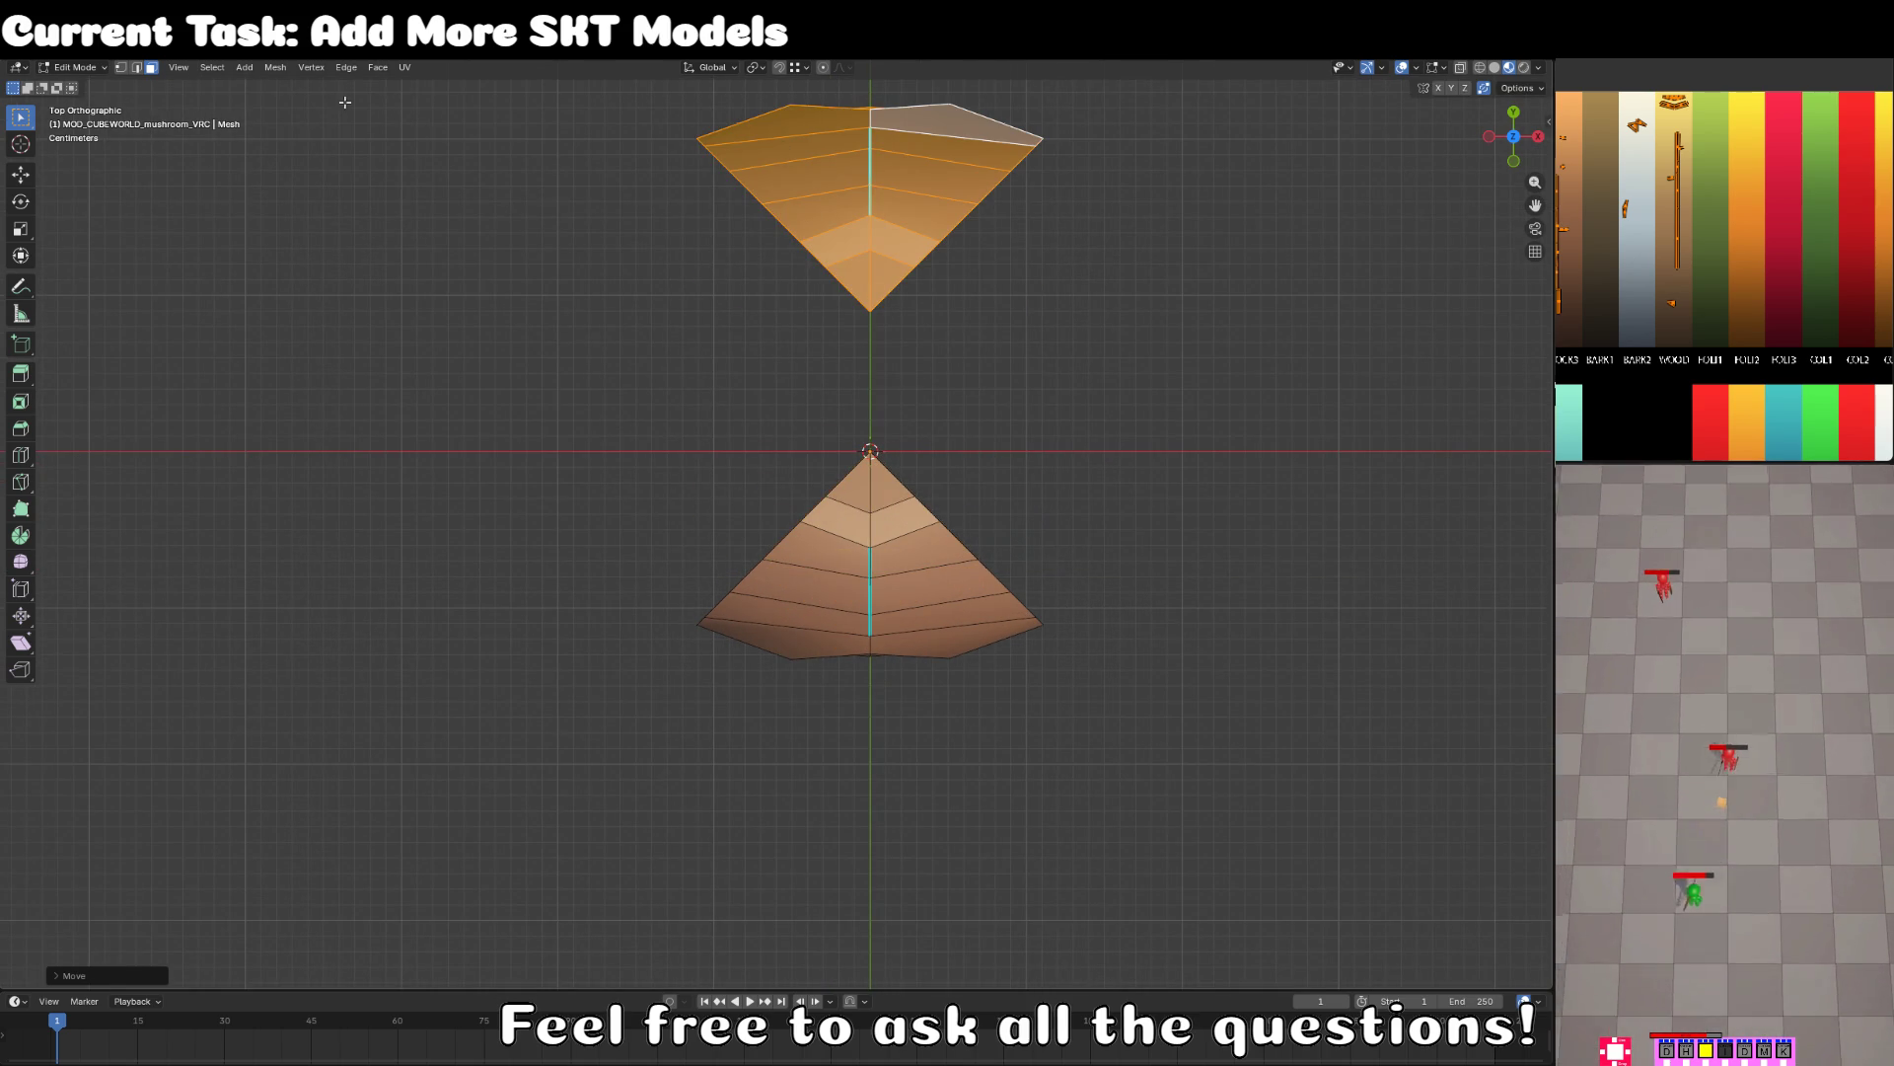
- Slide the copy along Y so both tips meet, then rotate the whole mesh 90° about X
left_click(120, 67)
key("g")
key("y")
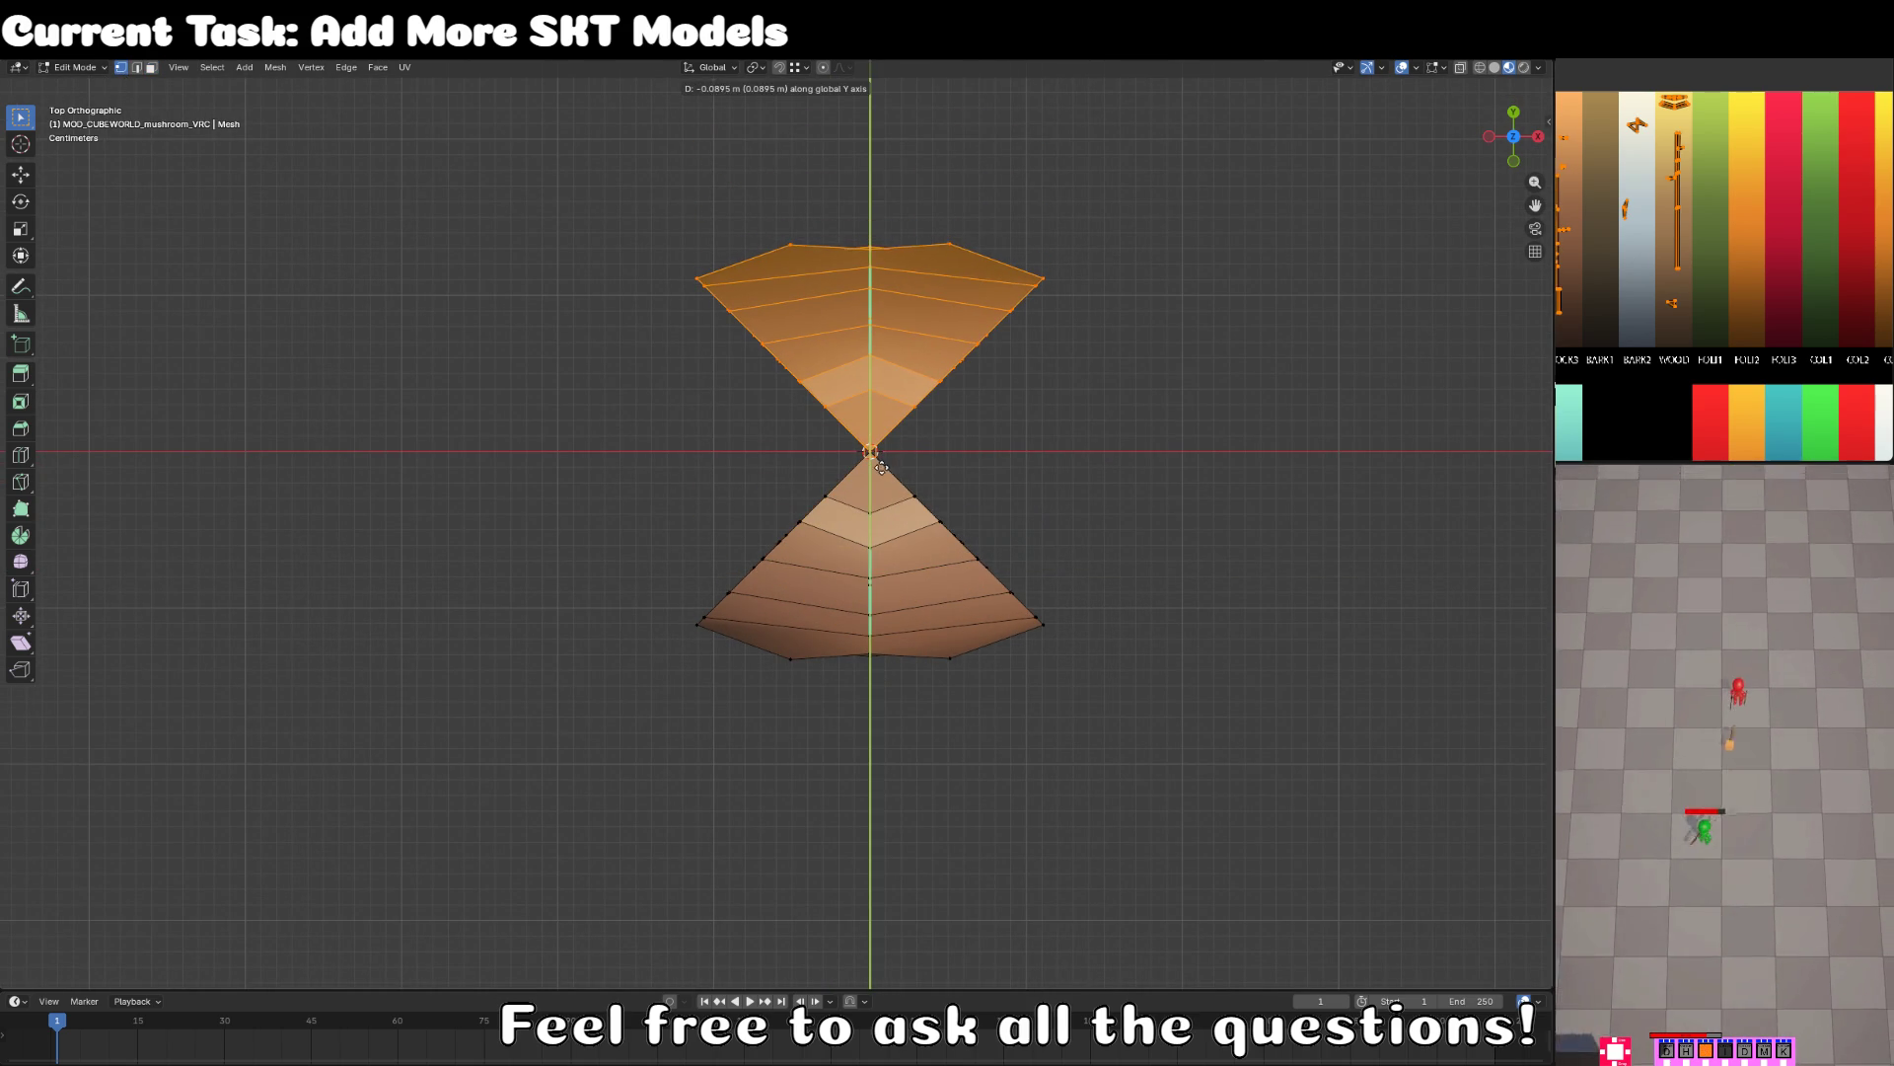
left_click(894, 489)
key("a")
type("rx")
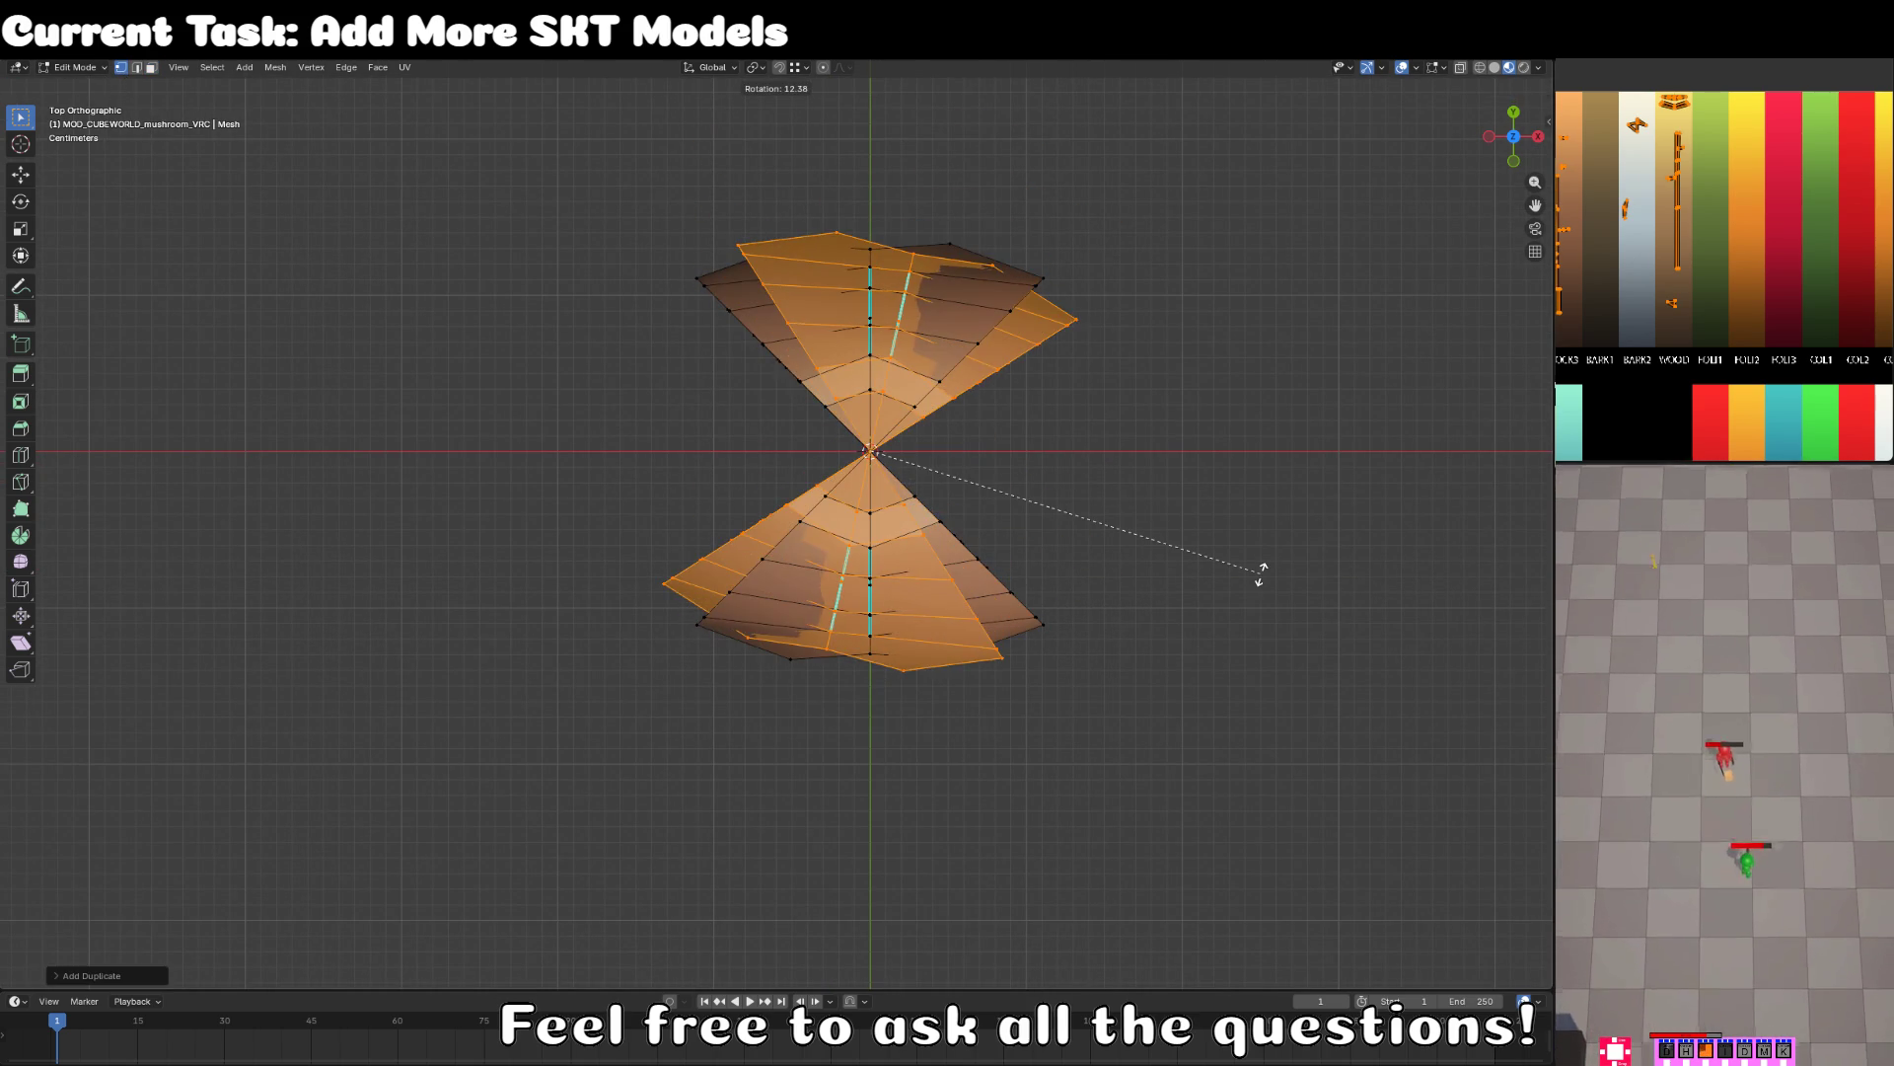
type("90")
key("Return")
- Back in Object Mode, name the mushroom object MOD_CUBEWORLD_food_mushroom_VRC and switch to Unity
key("Tab")
scroll(804, 745, "down", 3)
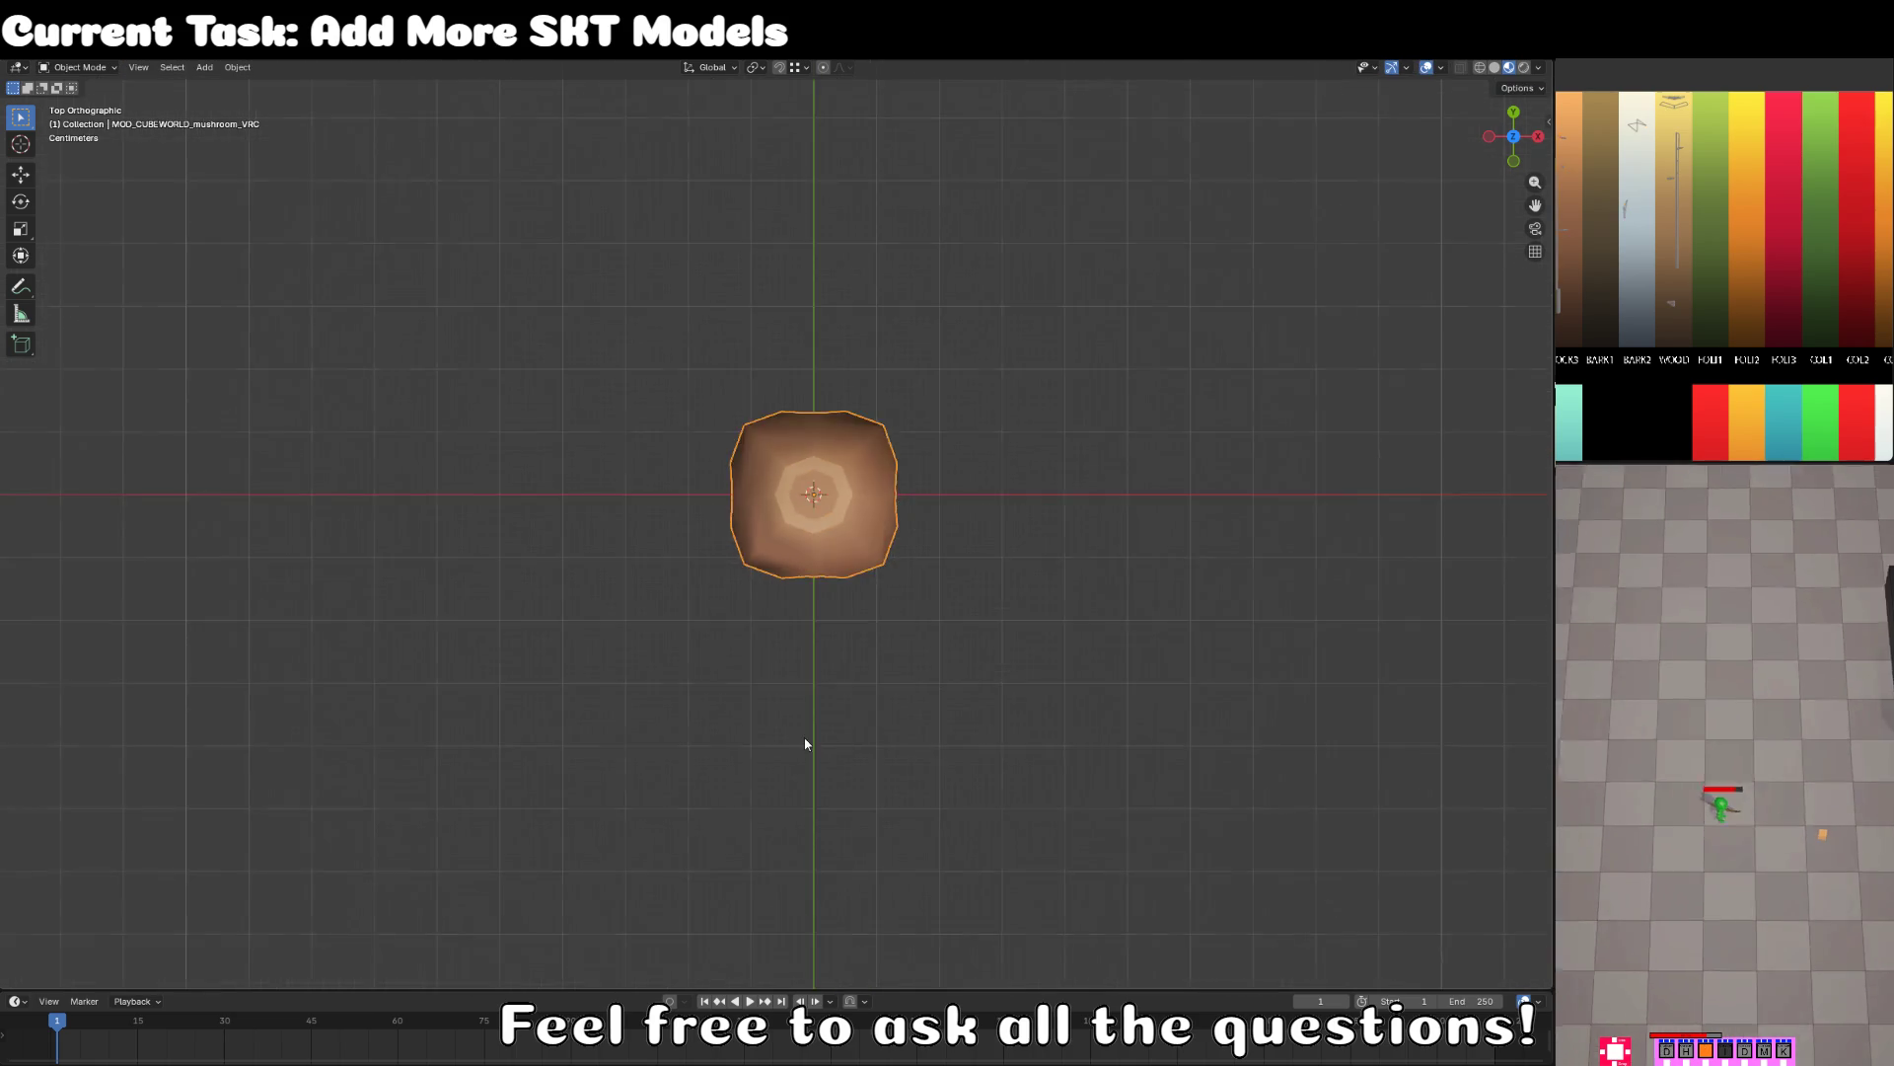
left_click_drag(804, 745, 632, 727)
scroll(631, 727, "up", 2)
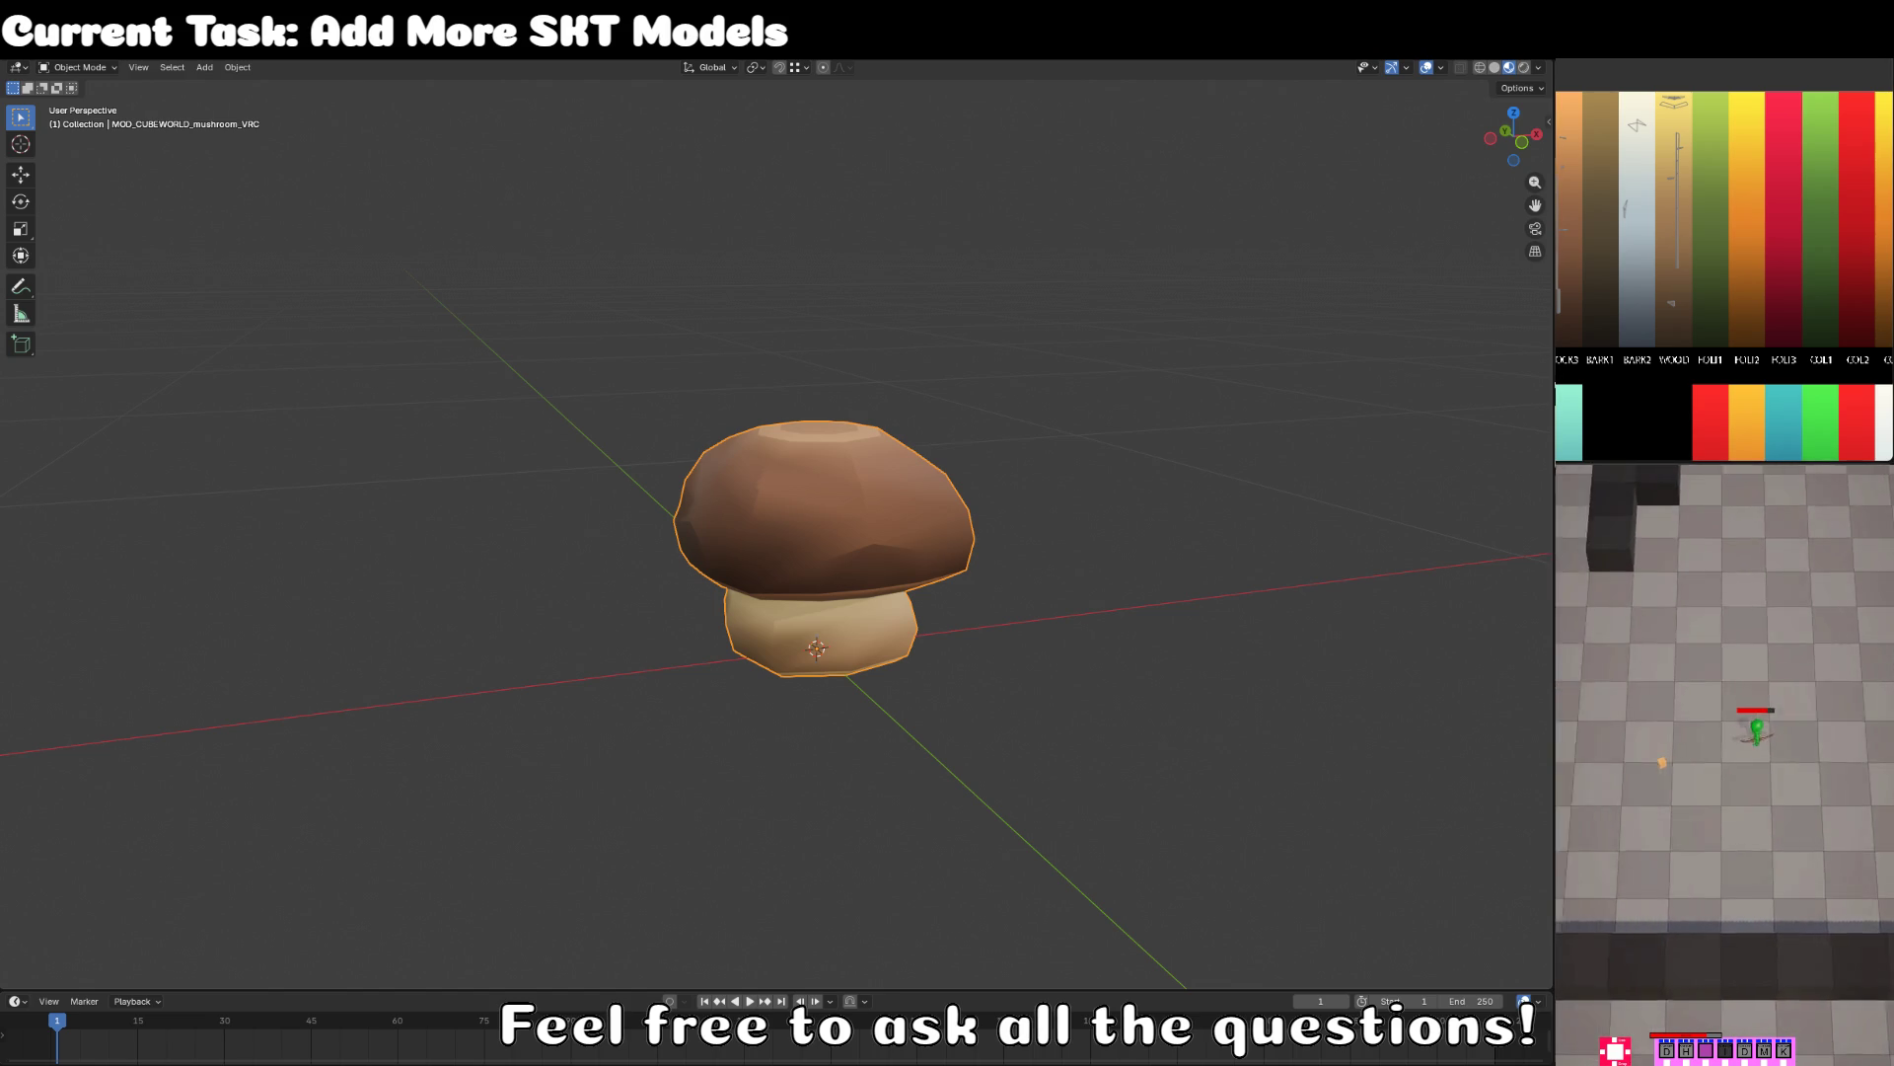
key("shift+F1")
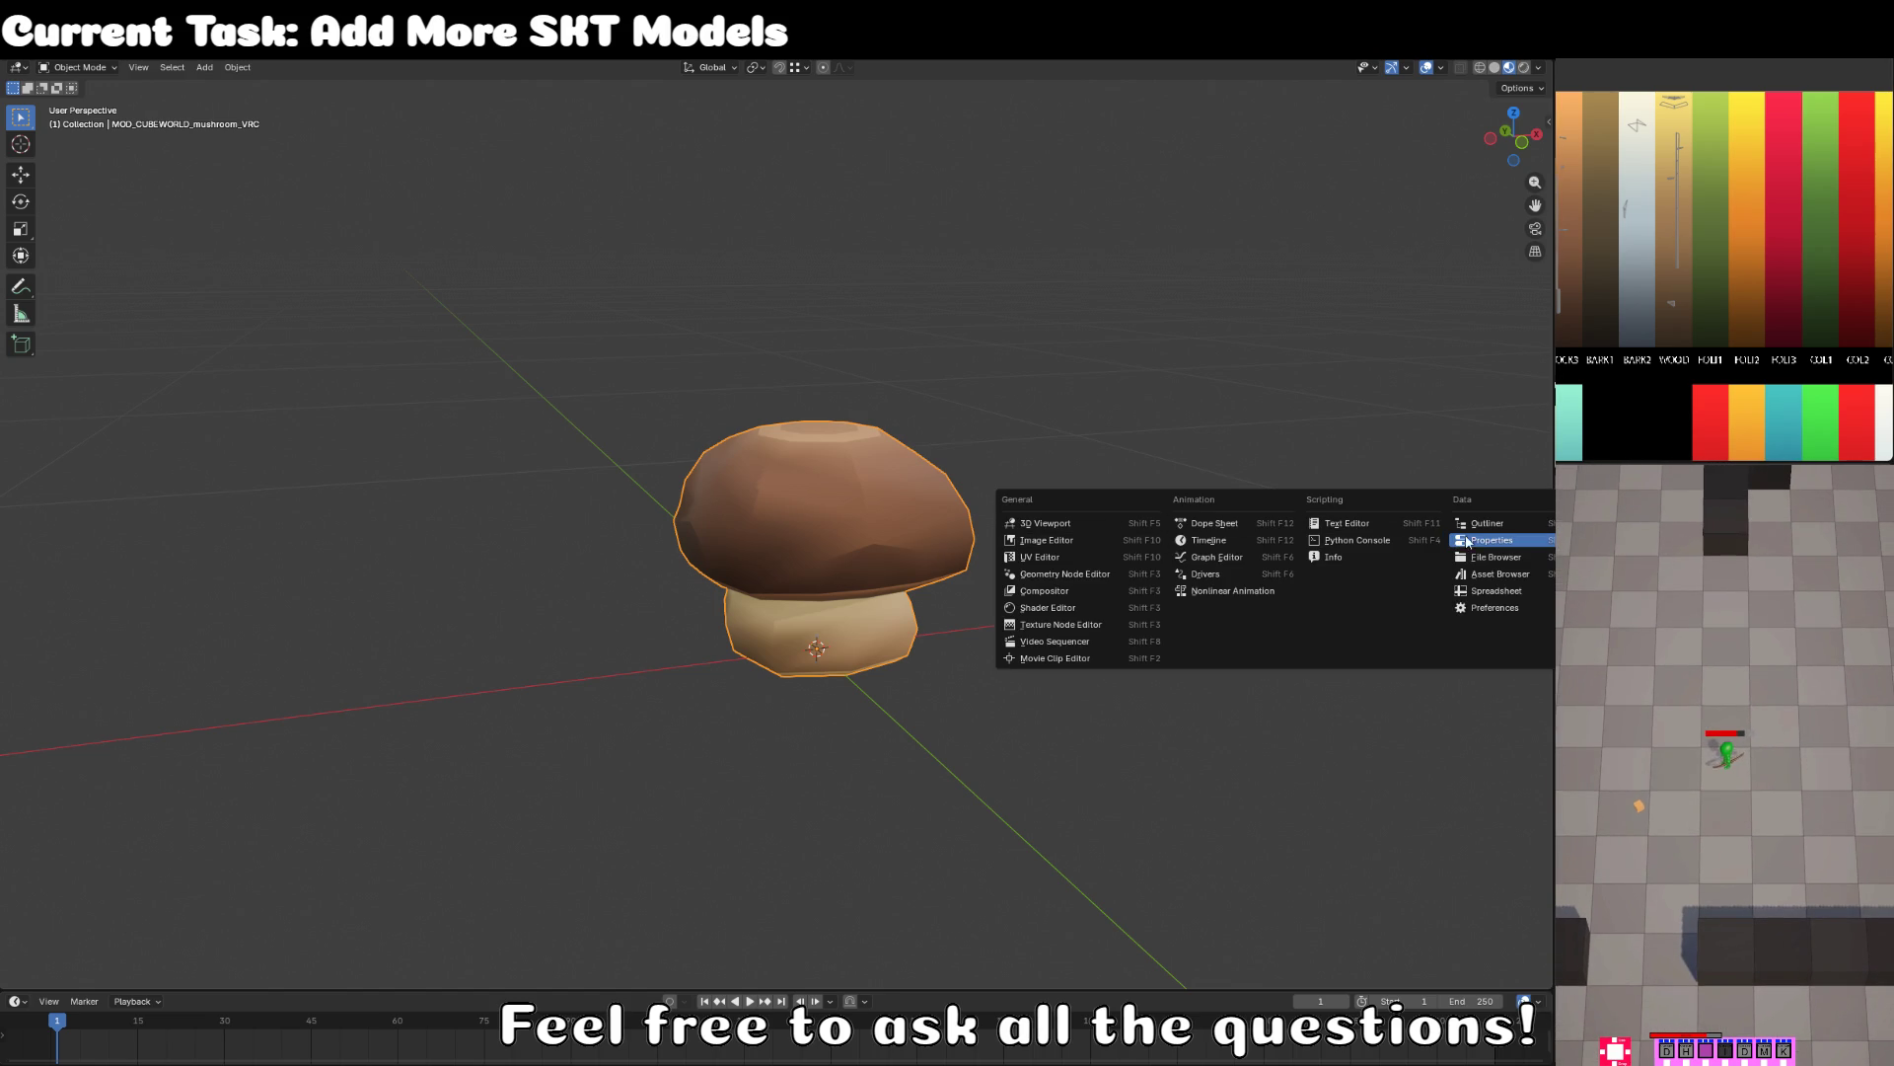
key("Escape")
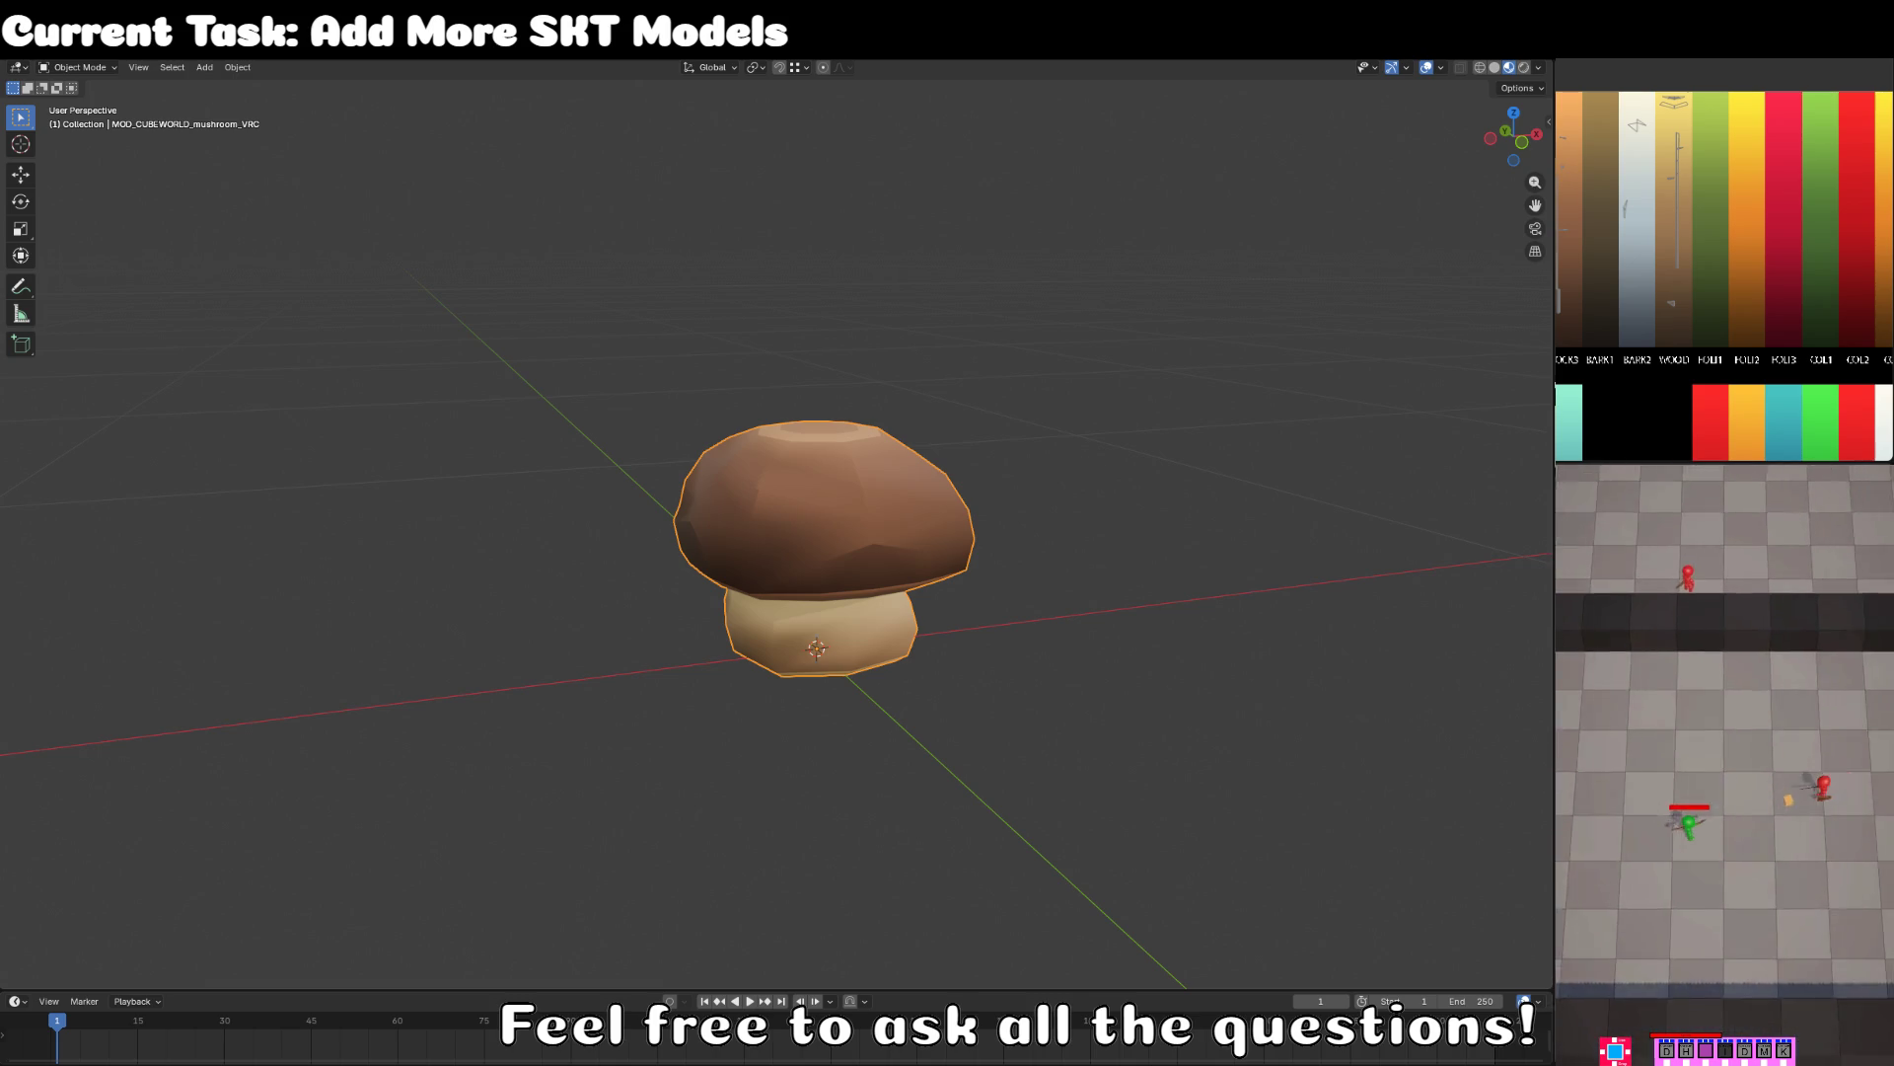
key("Return")
left_click(1251, 608)
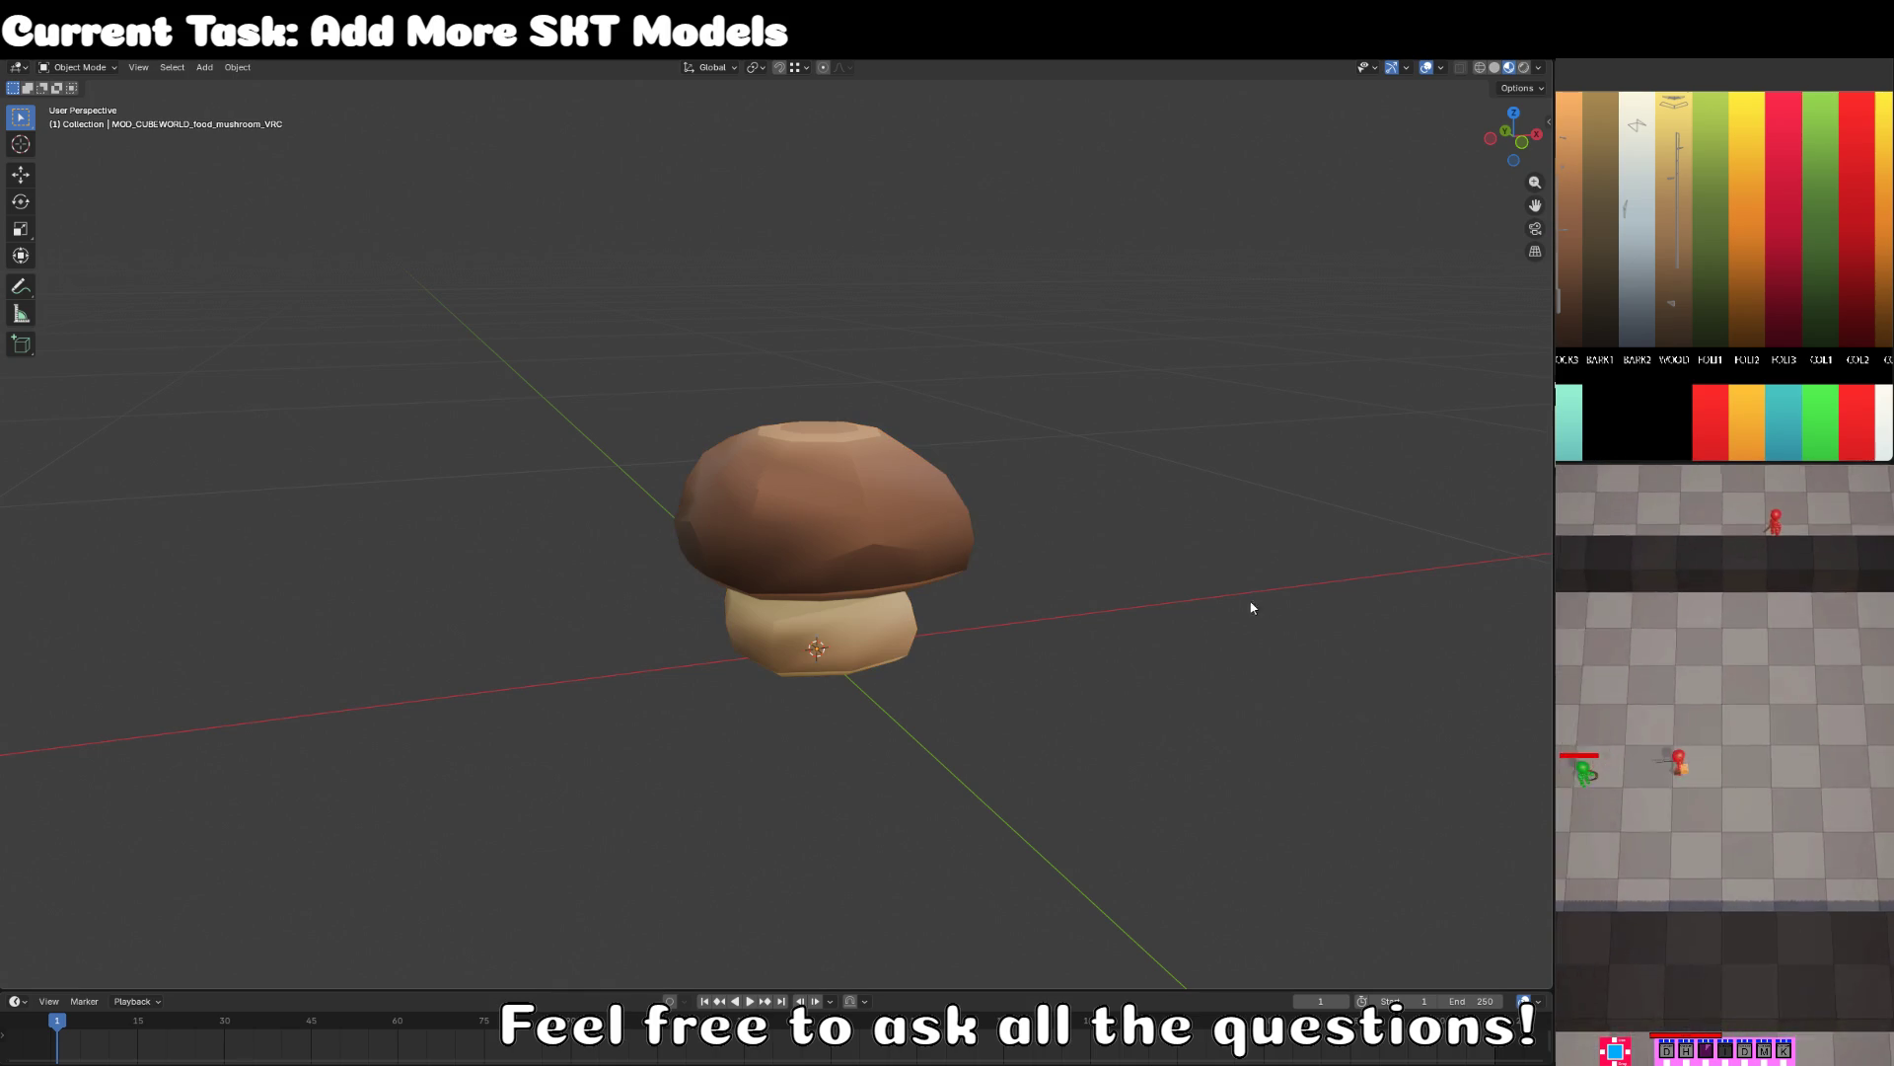
left_click(17, 68)
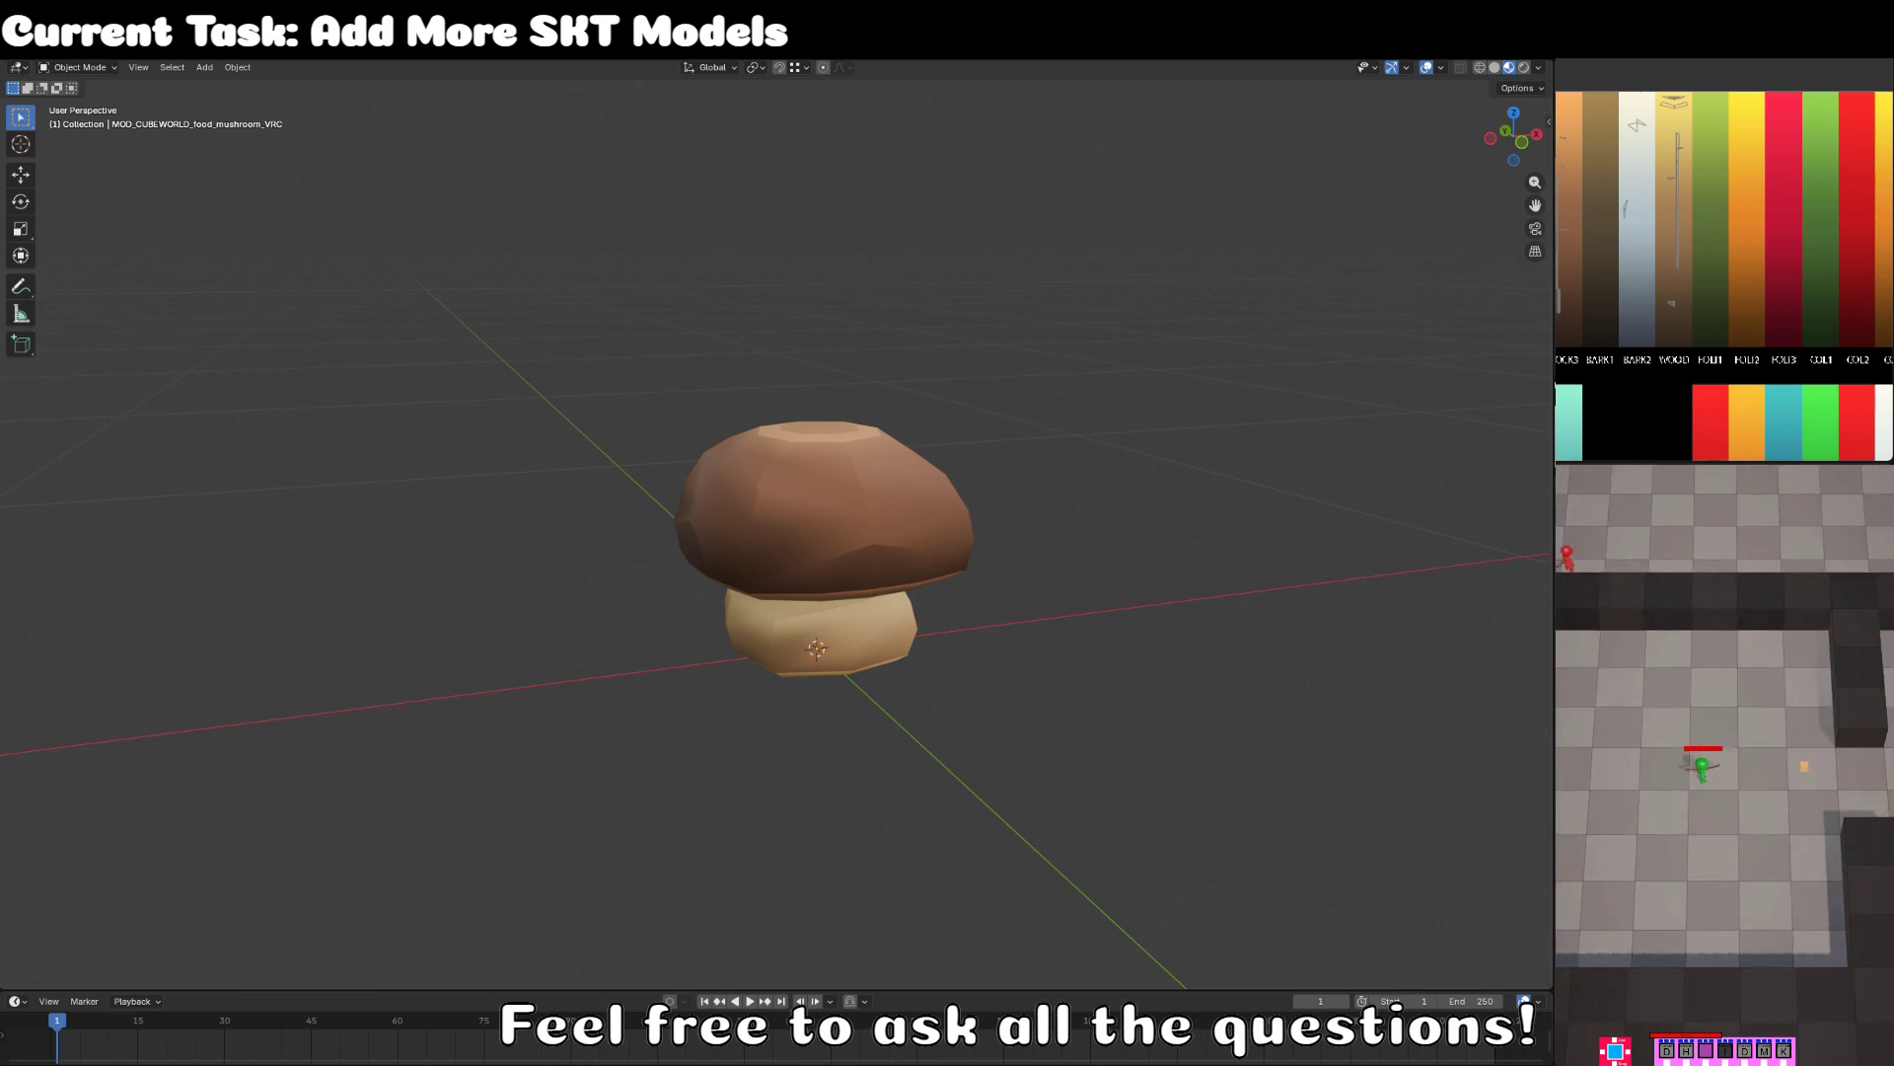
key("alt+Tab")
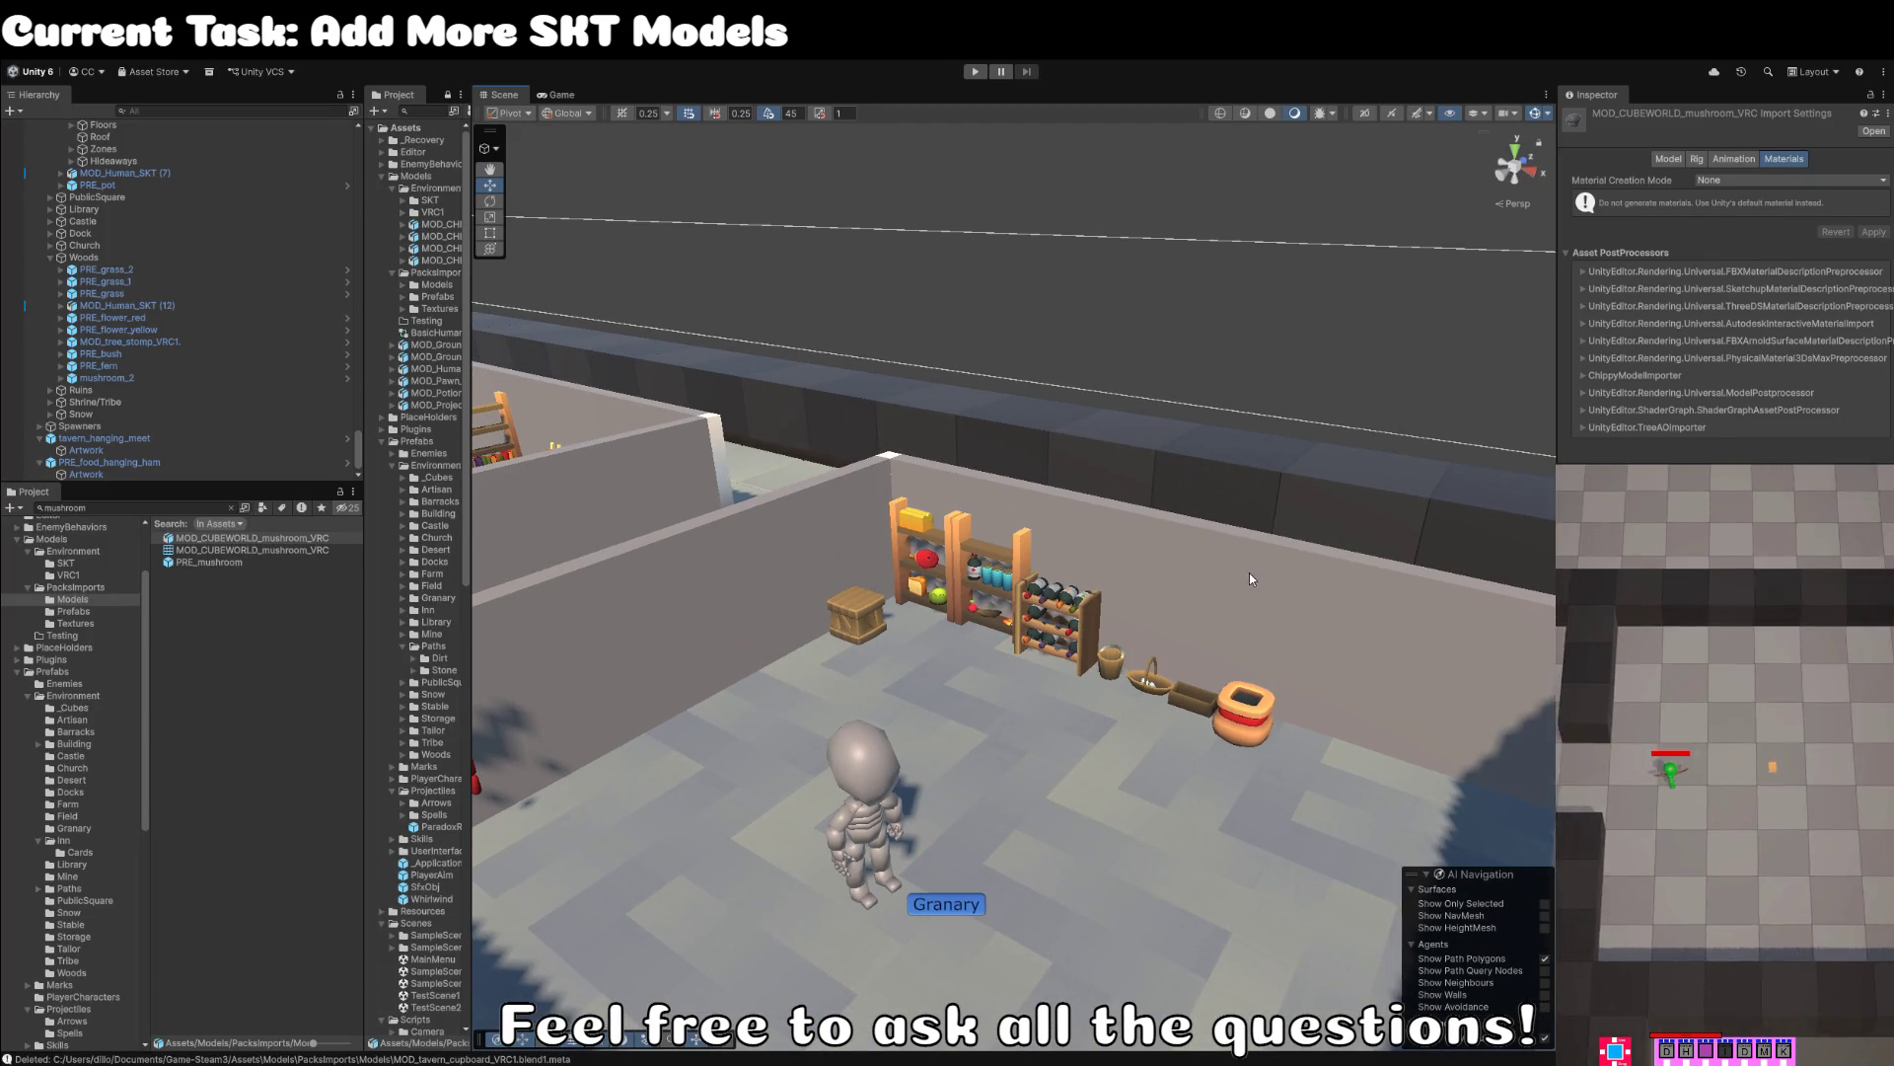
- Search the Project window for MOD_CUBEWORLD_food_mushroom_VRC, drag it into the tavern scene and frame it
left_click(208, 507)
type("MOD_CUBEWORLD_food_mushroom_VRC")
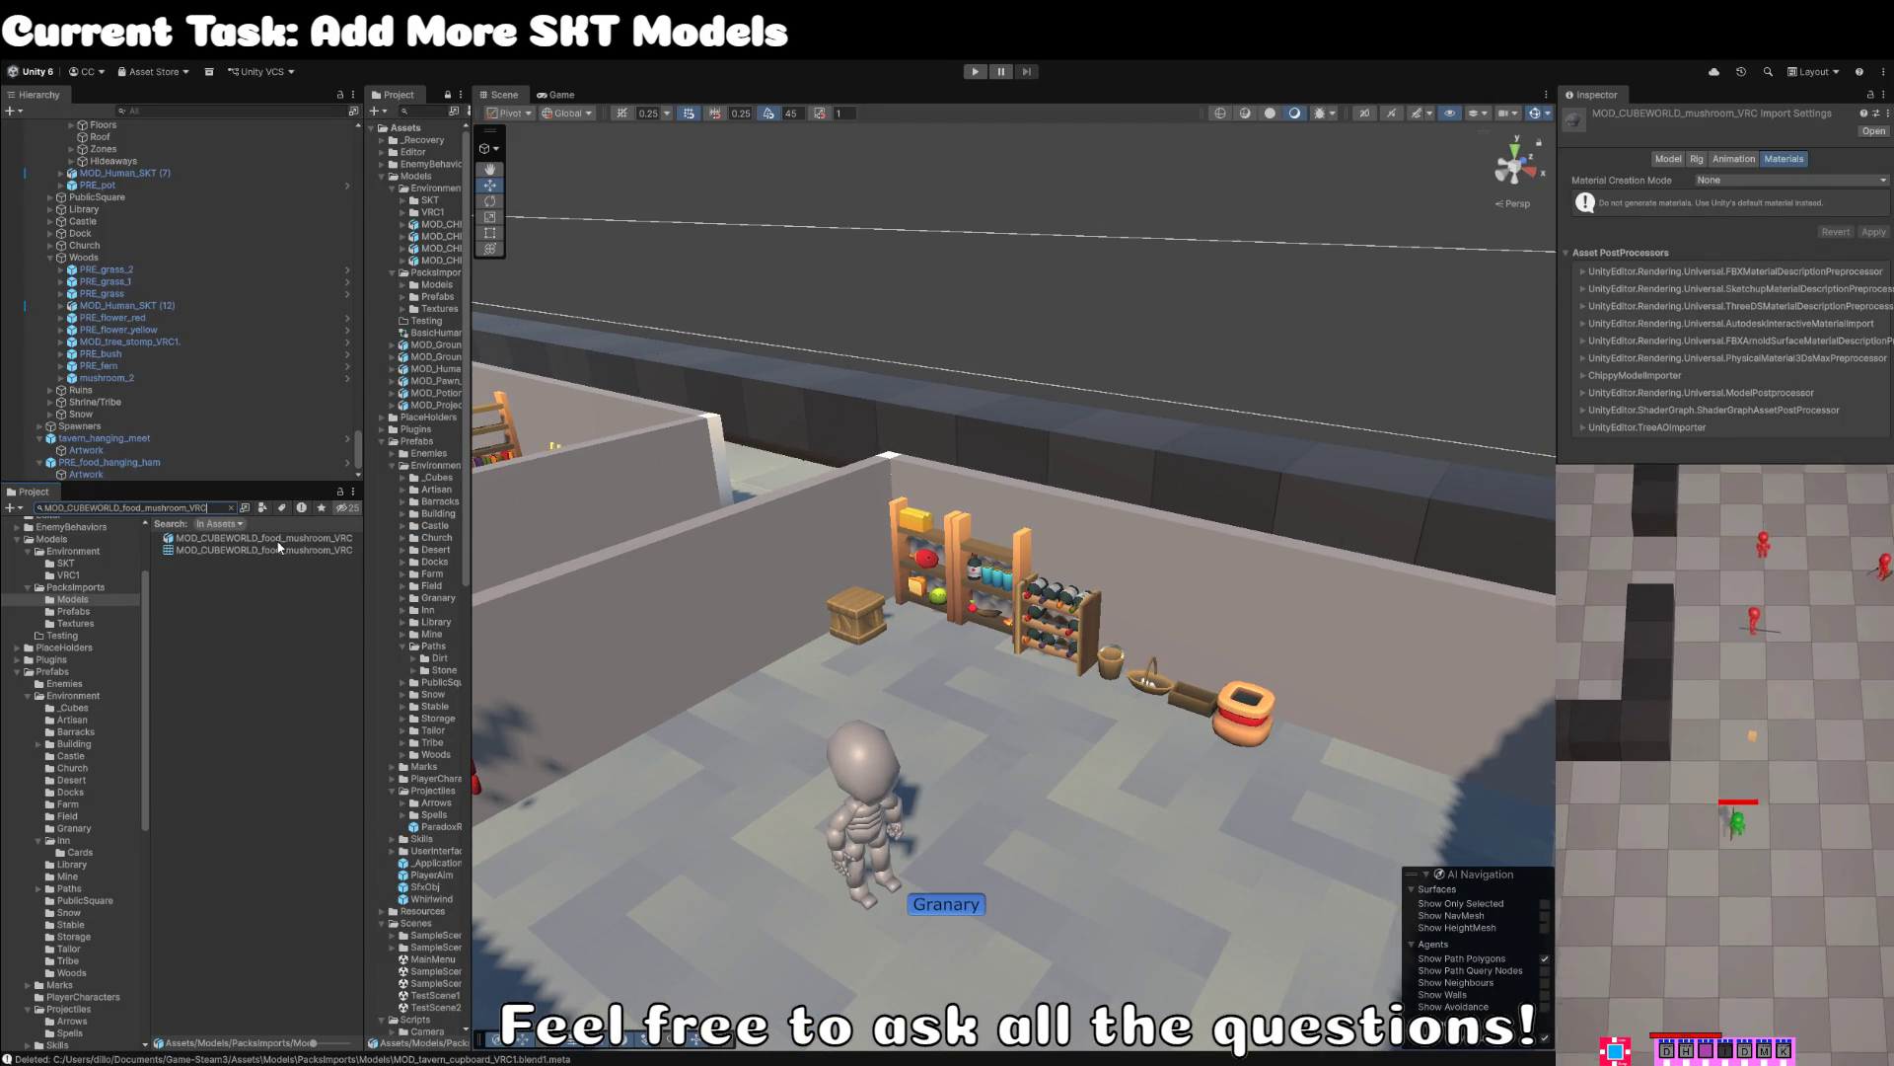
mouse_move(282, 541)
left_mouse_down()
mouse_move(1031, 651)
mouse_move(996, 708)
left_mouse_up()
key("f")
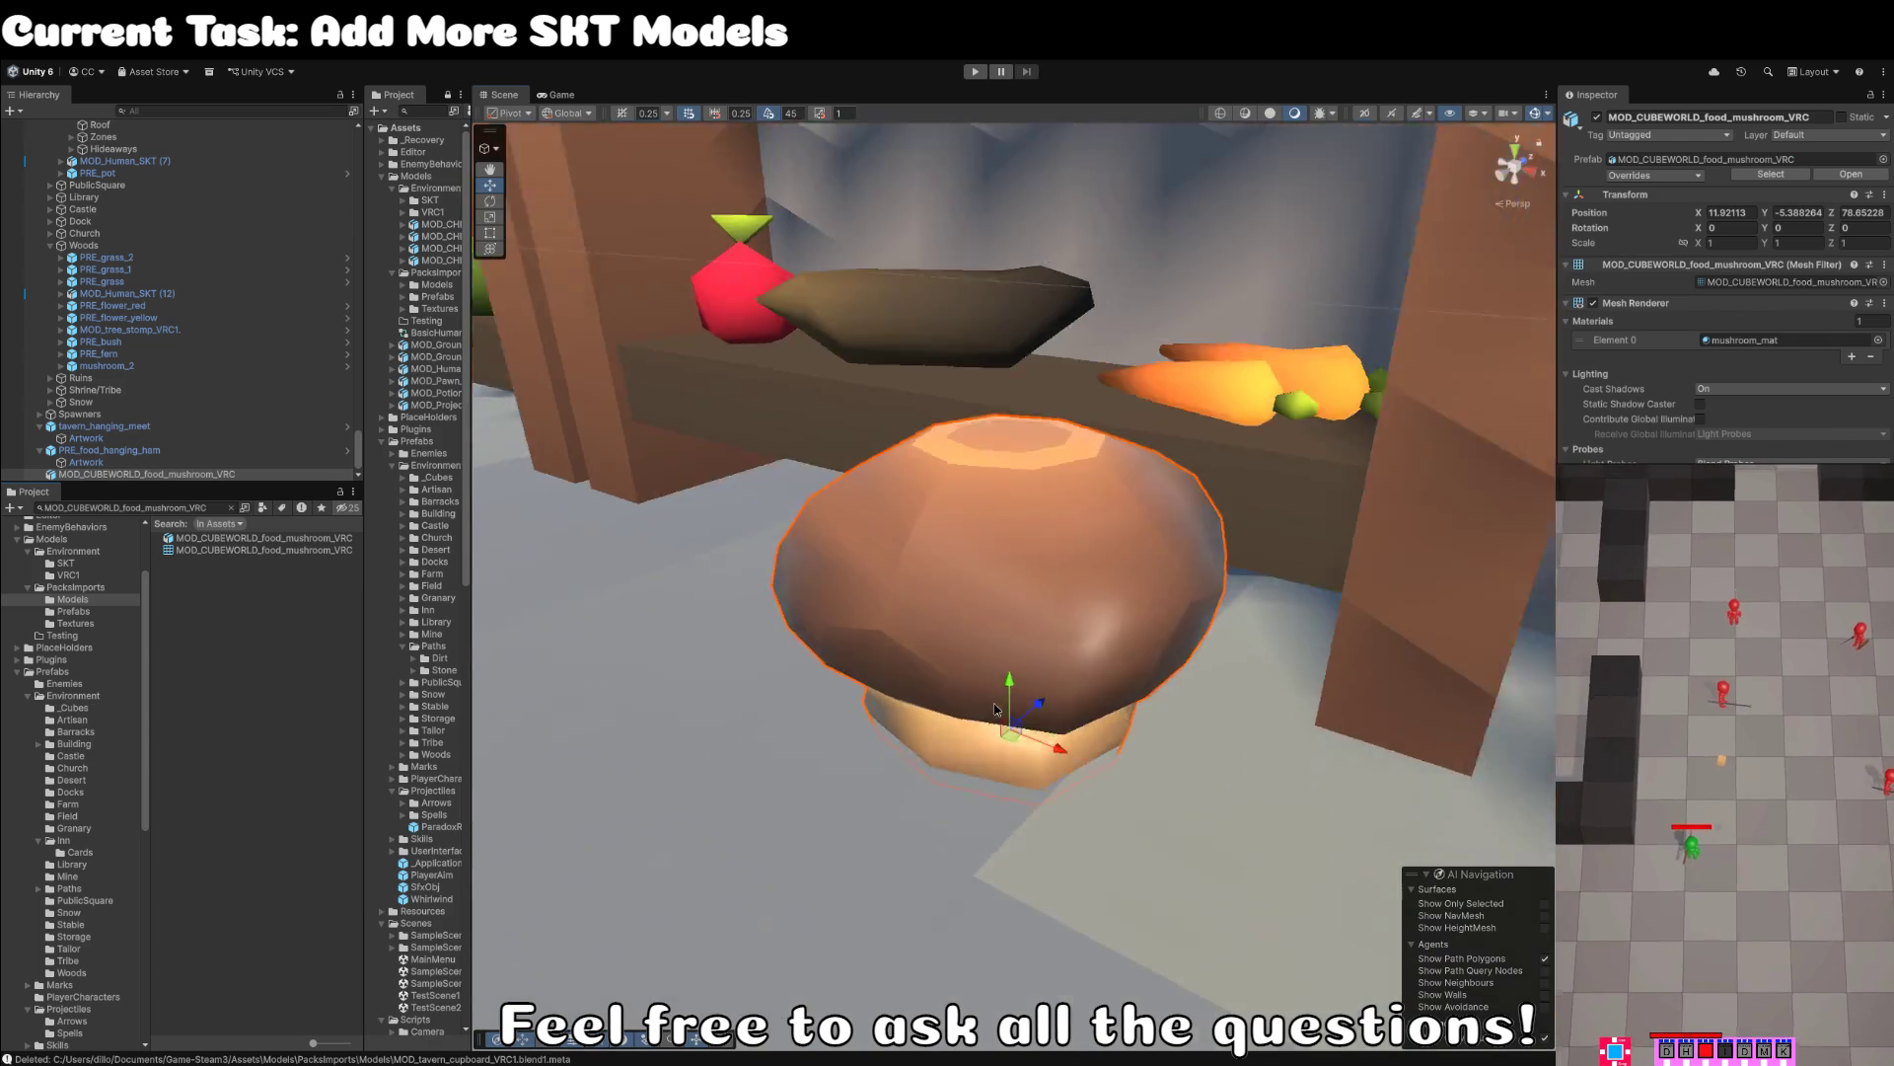
scroll(997, 709, "down", 6)
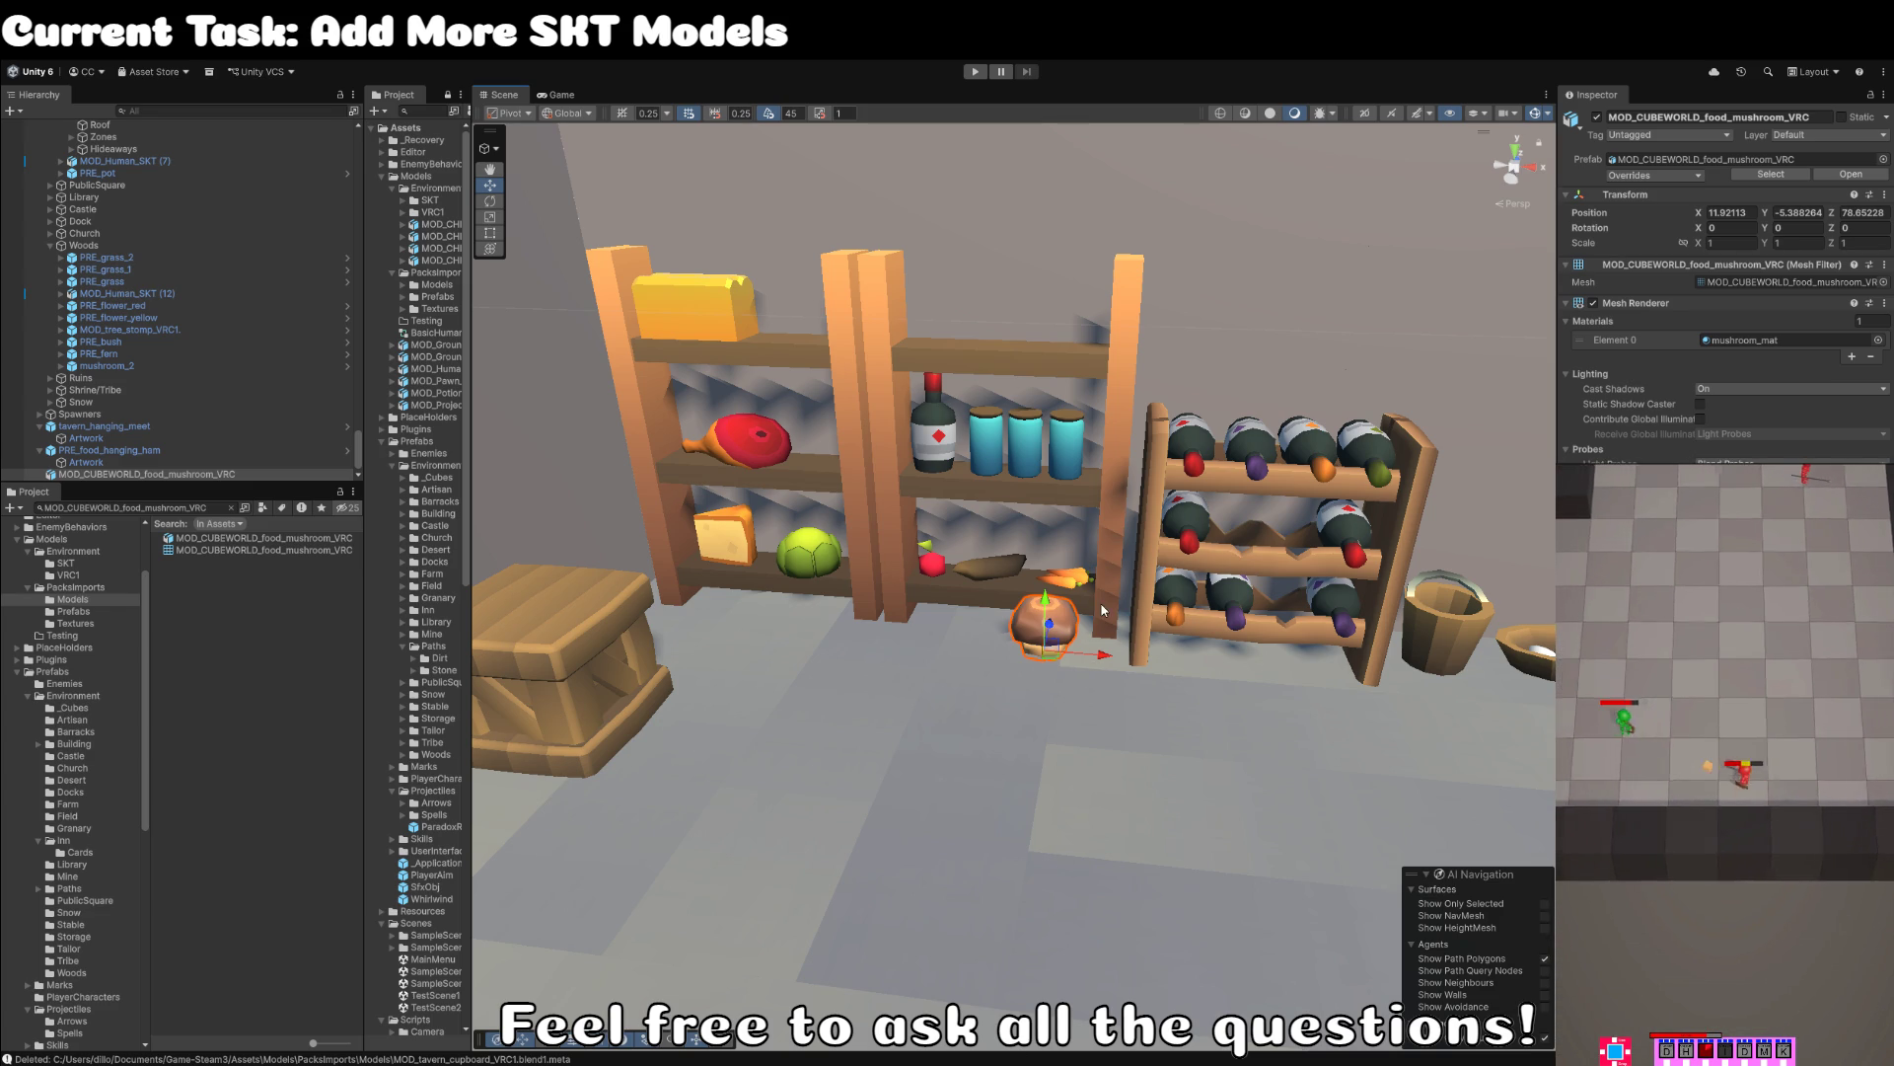
- Move the mushroom from the floor onto the top pantry shelf, around X 11.4359, Y 1.1654
scroll(1006, 671, "down", 3)
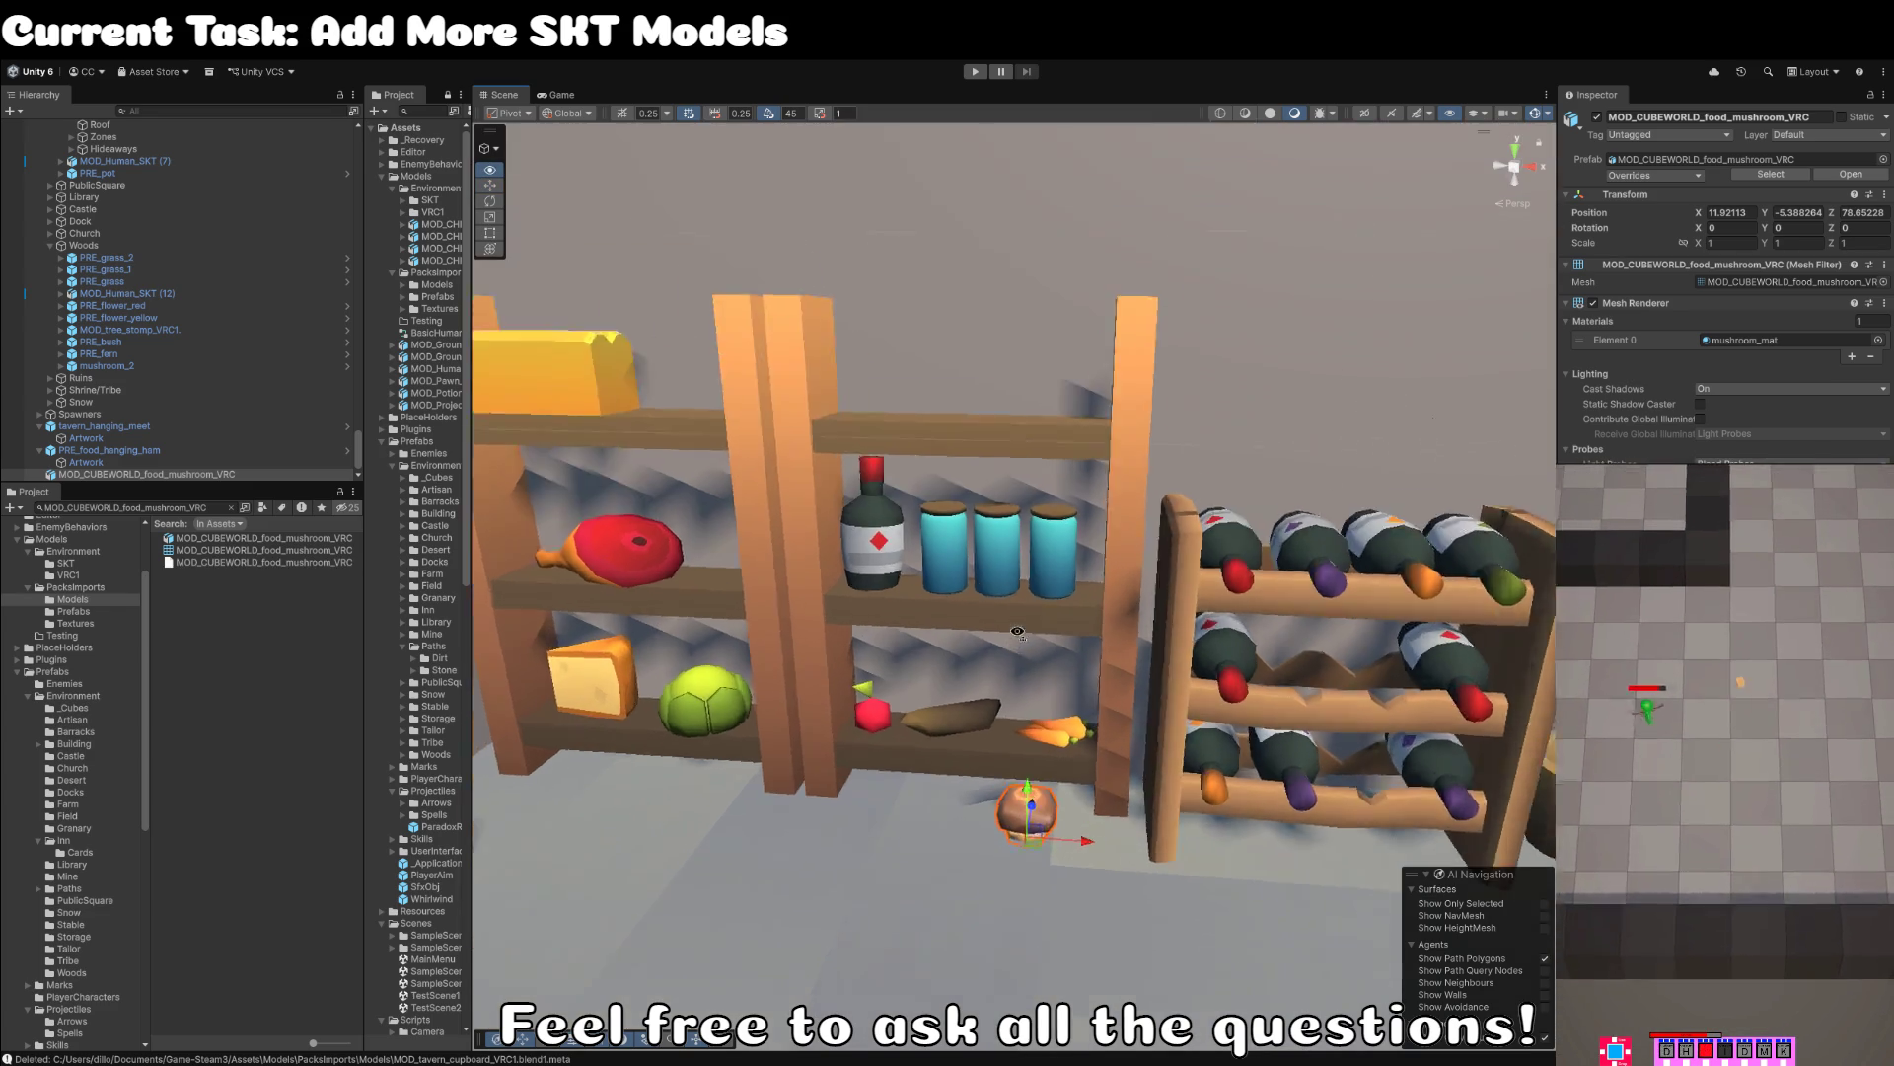
scroll(1017, 631, "down", 5)
mouse_move(1026, 696)
left_mouse_down()
mouse_move(974, 503)
mouse_move(903, 420)
left_mouse_up()
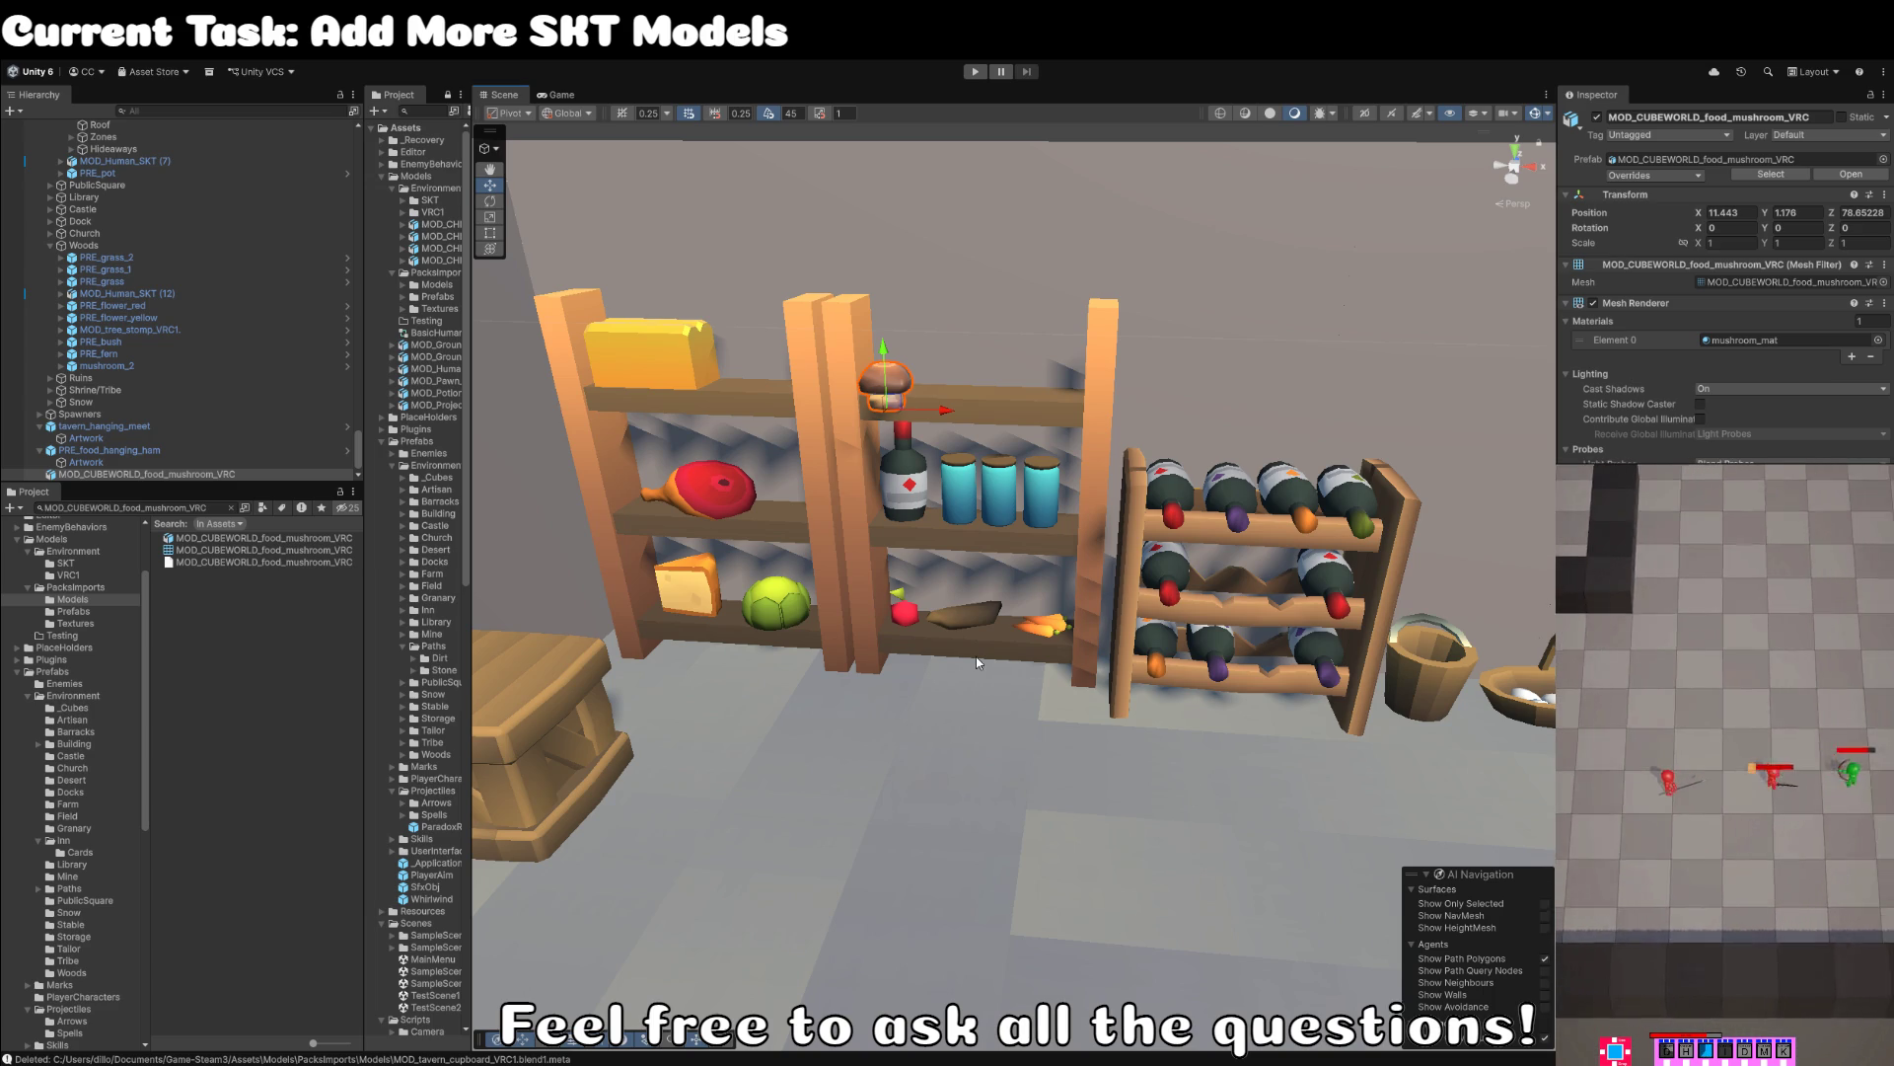
scroll(977, 662, "up", 2)
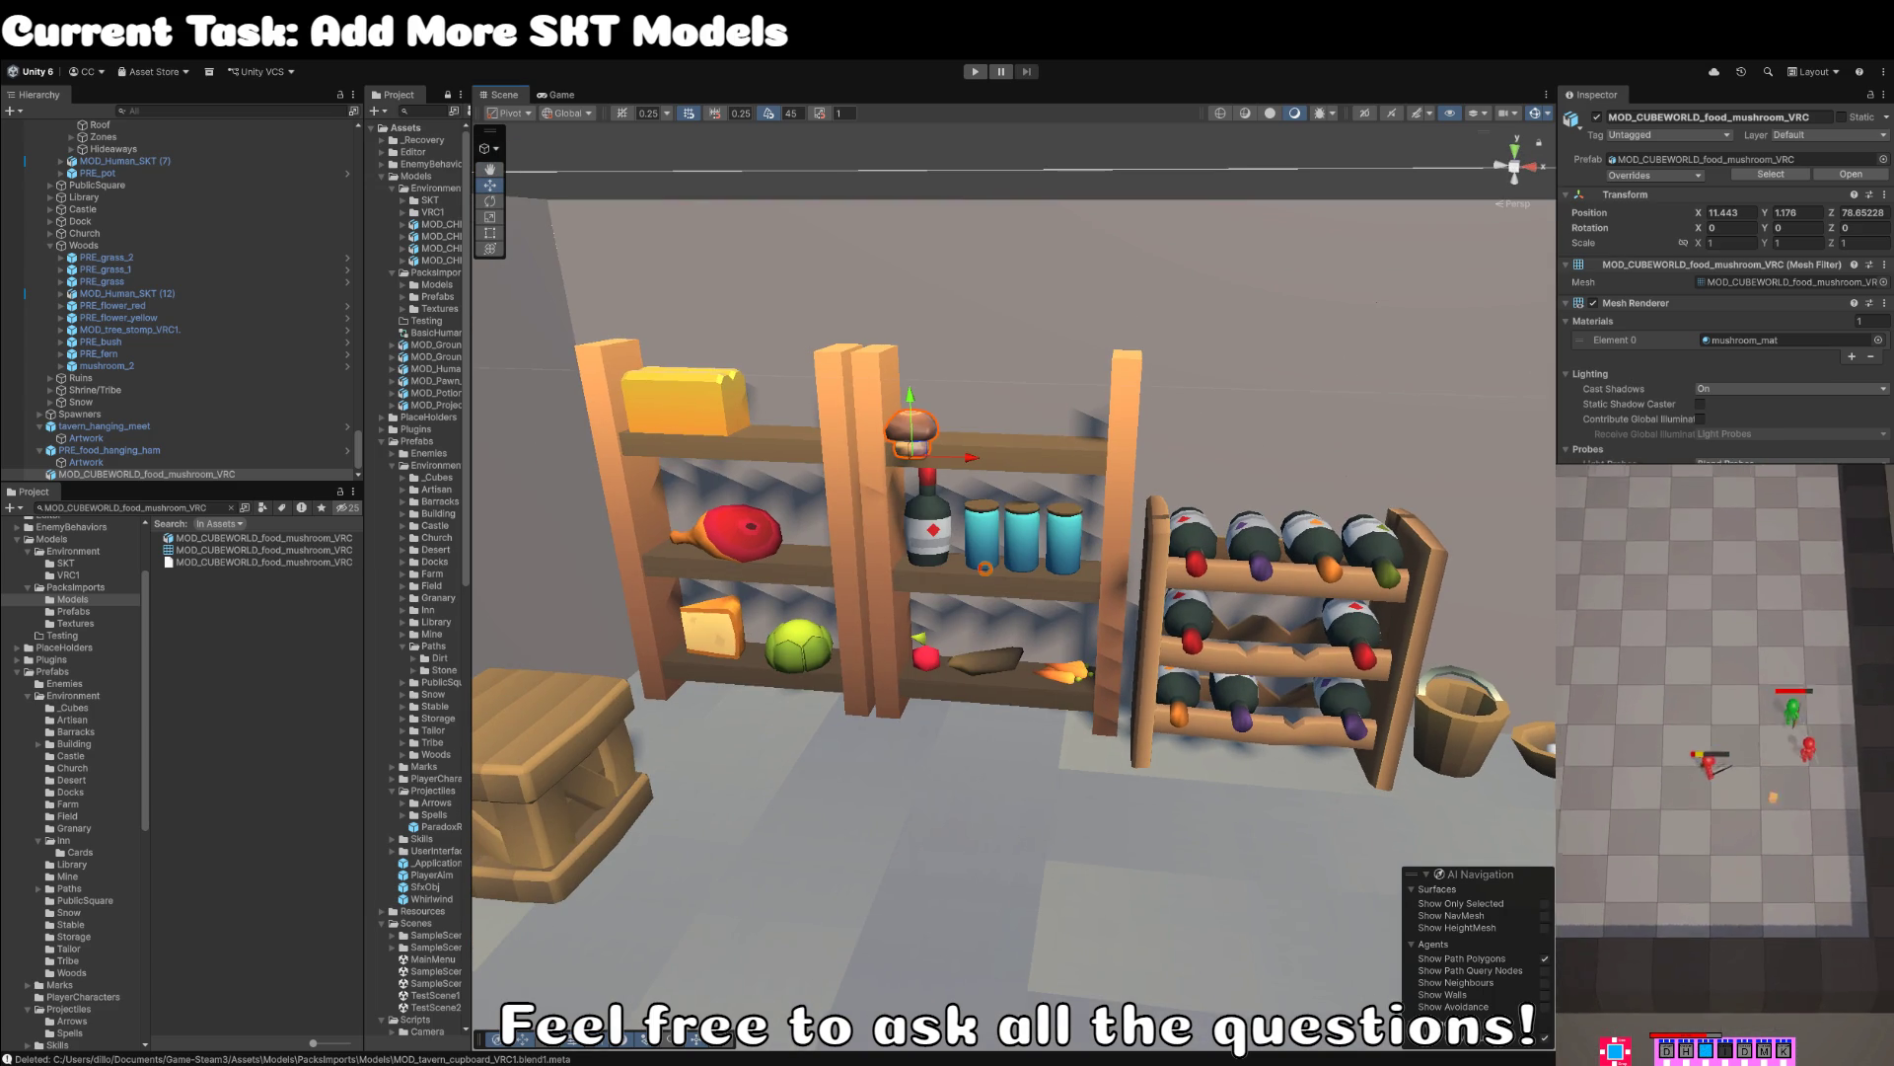
mouse_move(977, 628)
left_mouse_down()
mouse_move(1065, 583)
mouse_move(1051, 673)
mouse_move(1006, 690)
left_mouse_up()
mouse_move(794, 735)
left_mouse_down()
mouse_move(819, 691)
mouse_move(861, 683)
left_mouse_up()
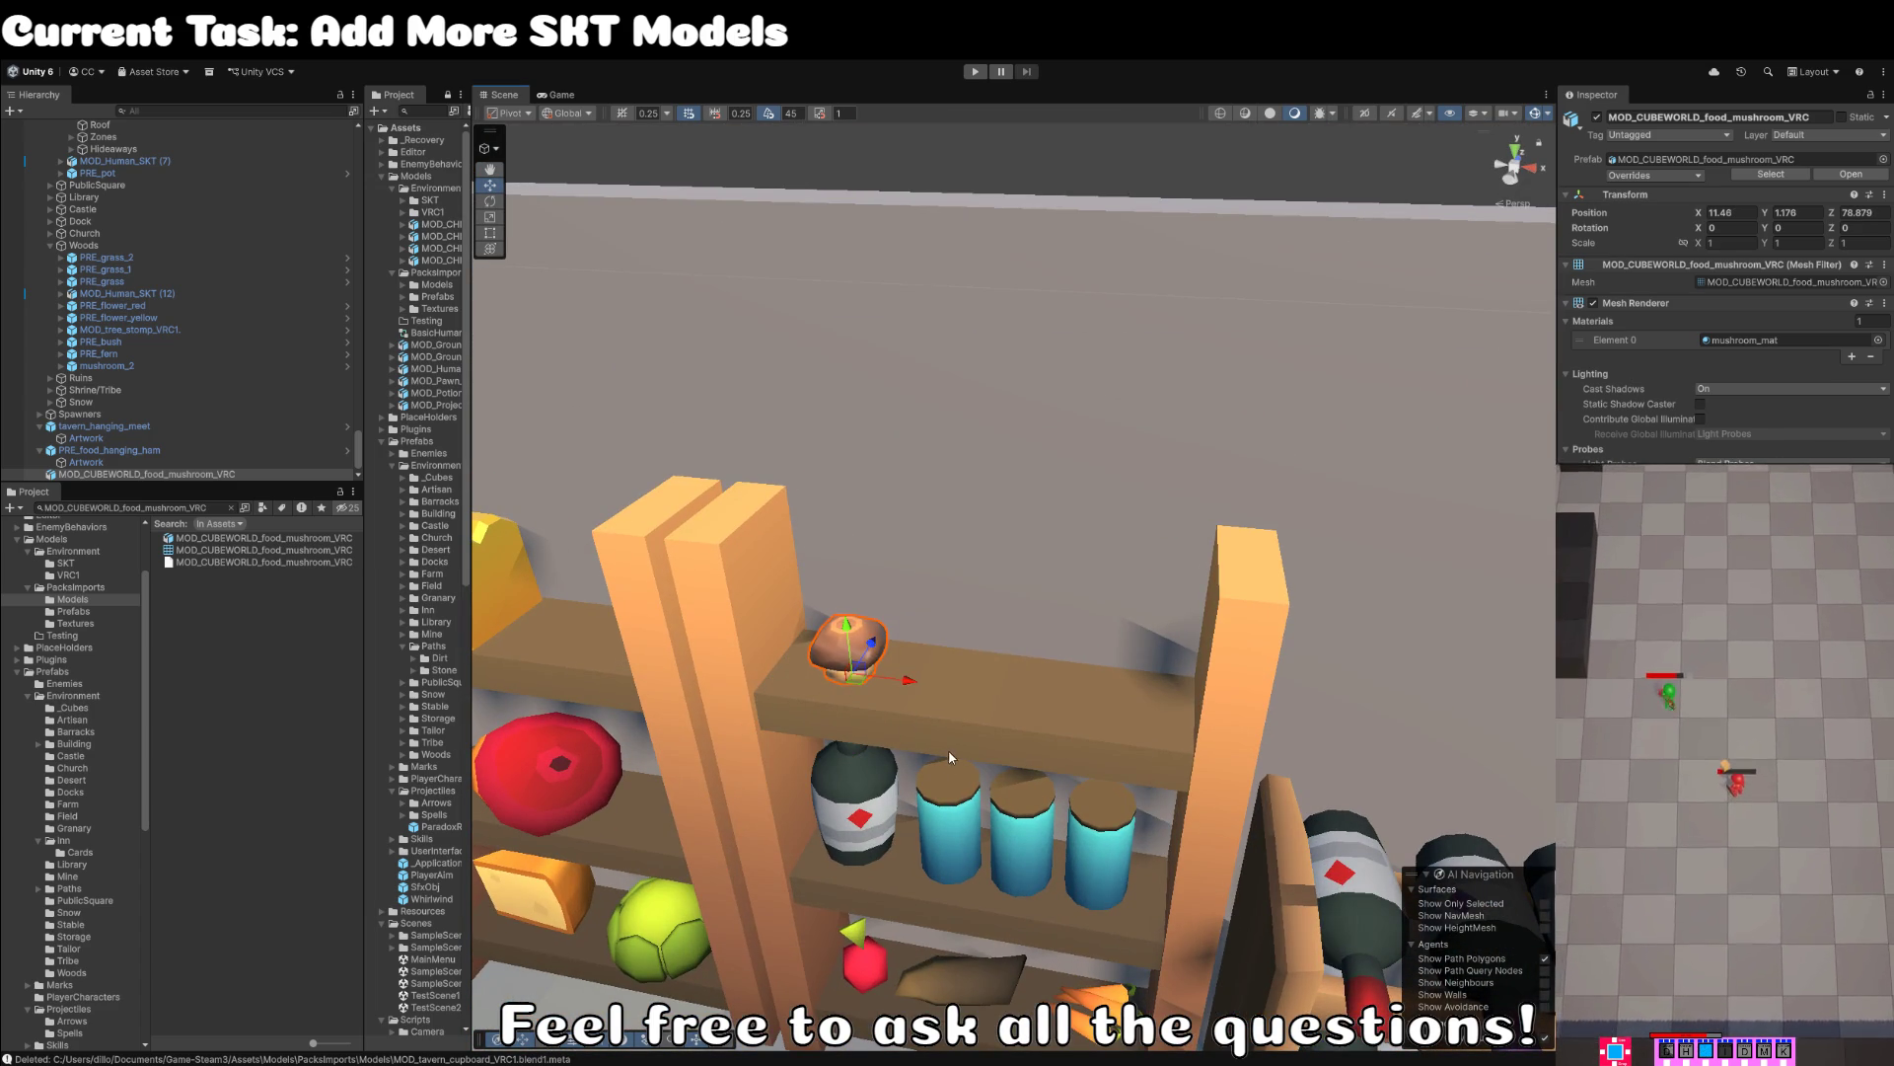
key("f")
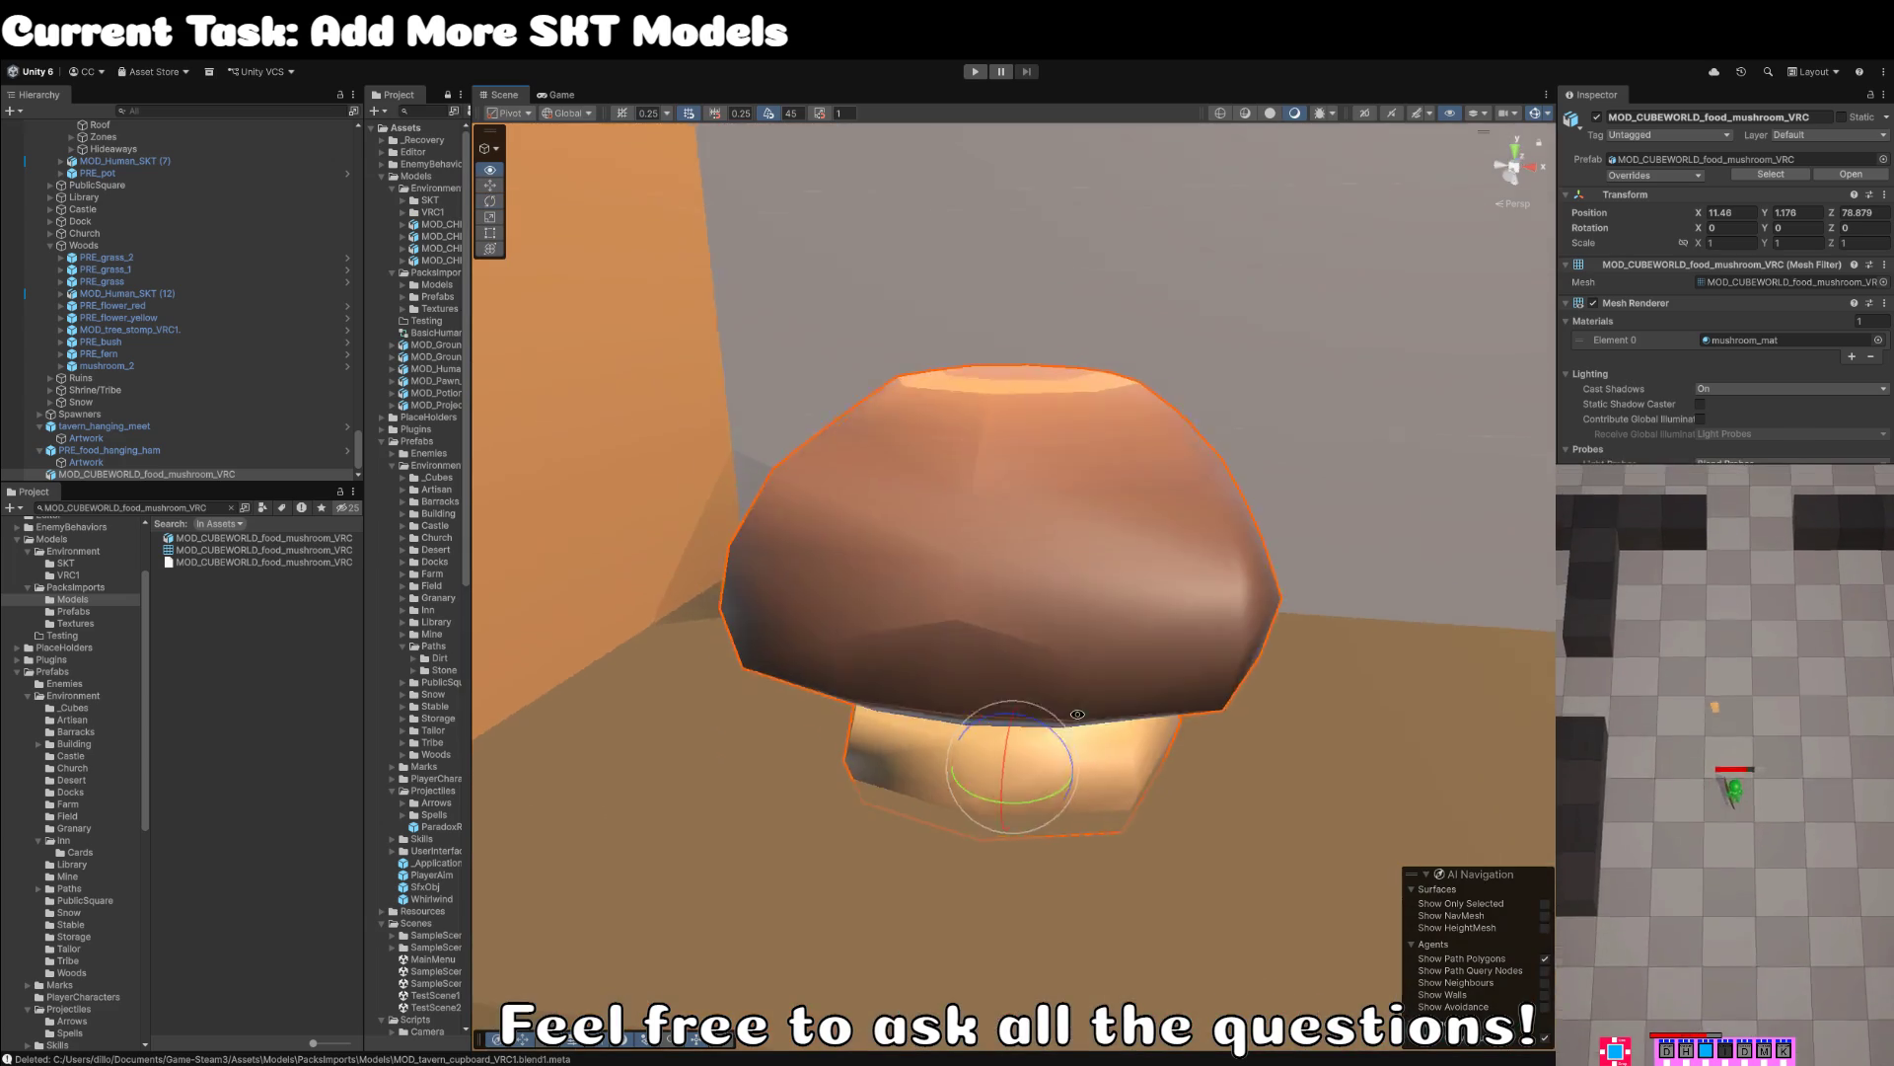
mouse_move(1077, 713)
left_mouse_down()
mouse_move(1061, 768)
mouse_move(1014, 703)
mouse_move(972, 758)
mouse_move(944, 757)
left_mouse_up()
key("e")
scroll(947, 758, "down", 5)
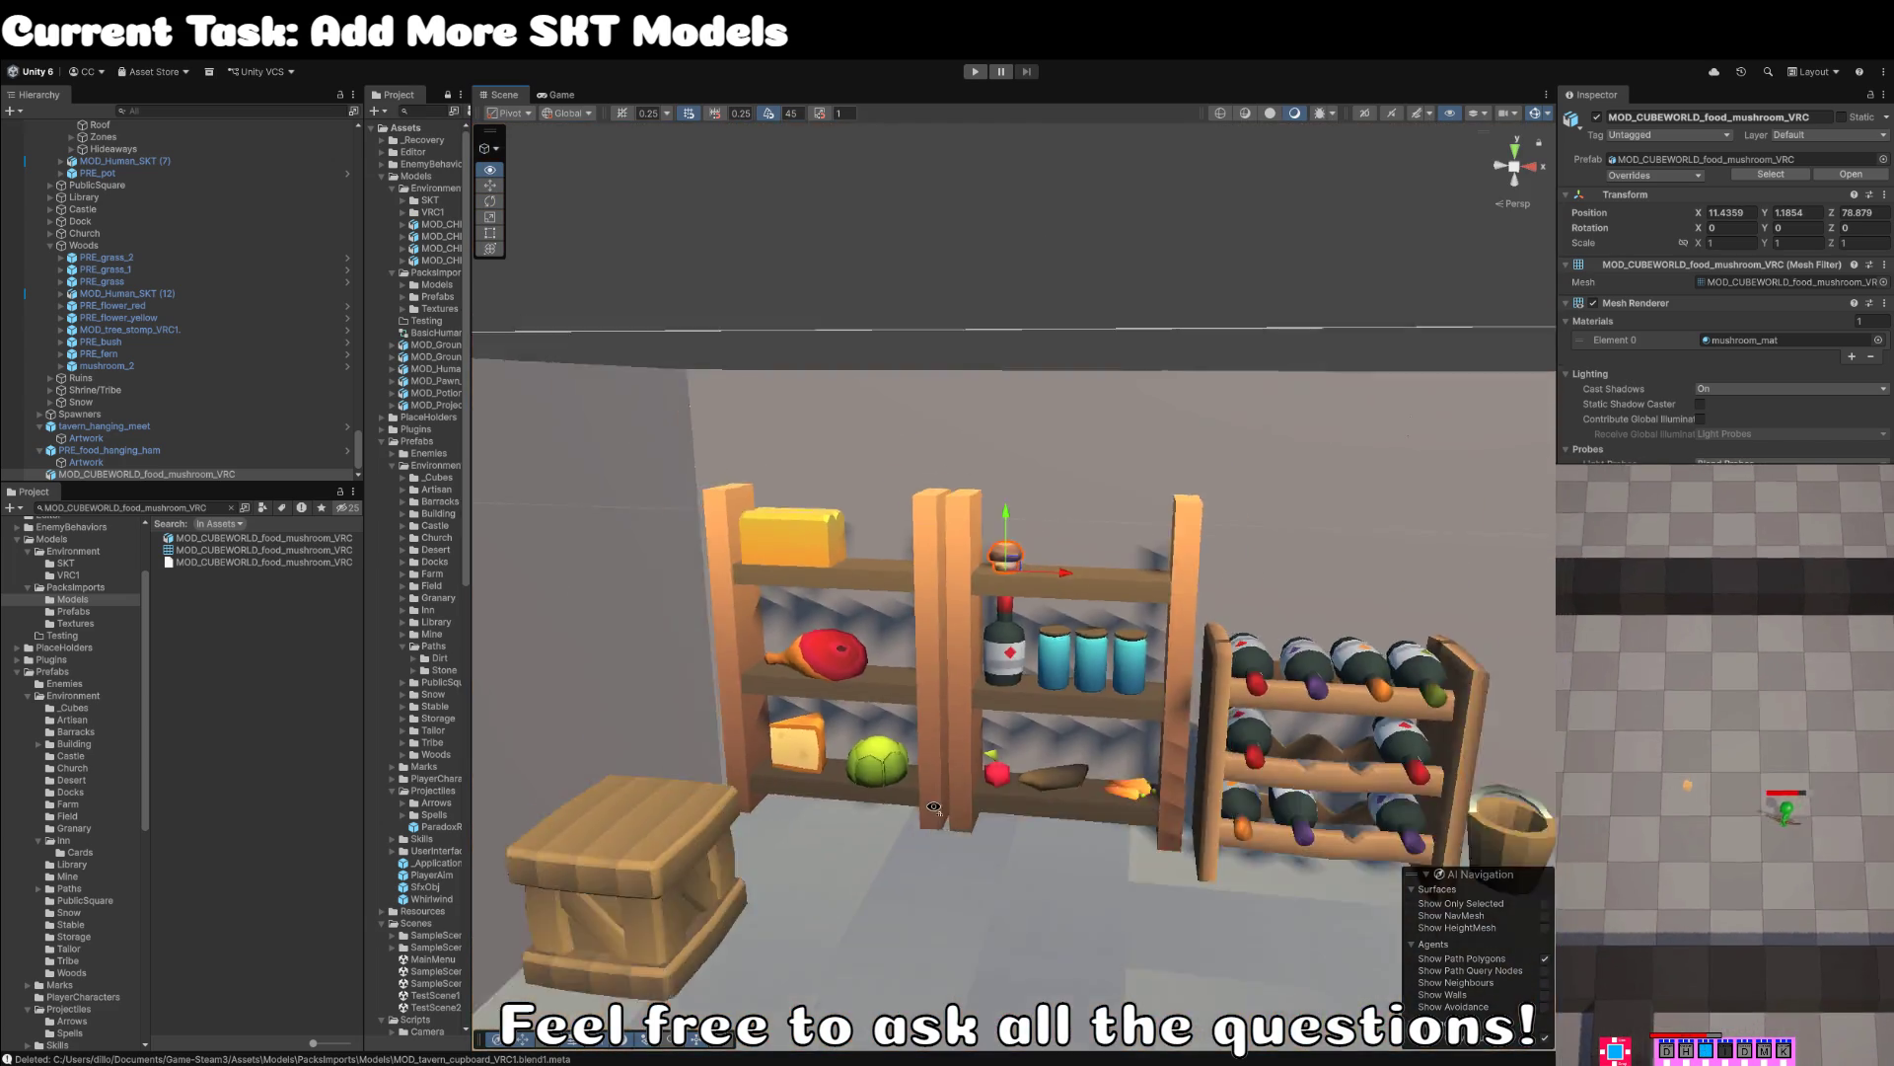
scroll(962, 760, "up", 3)
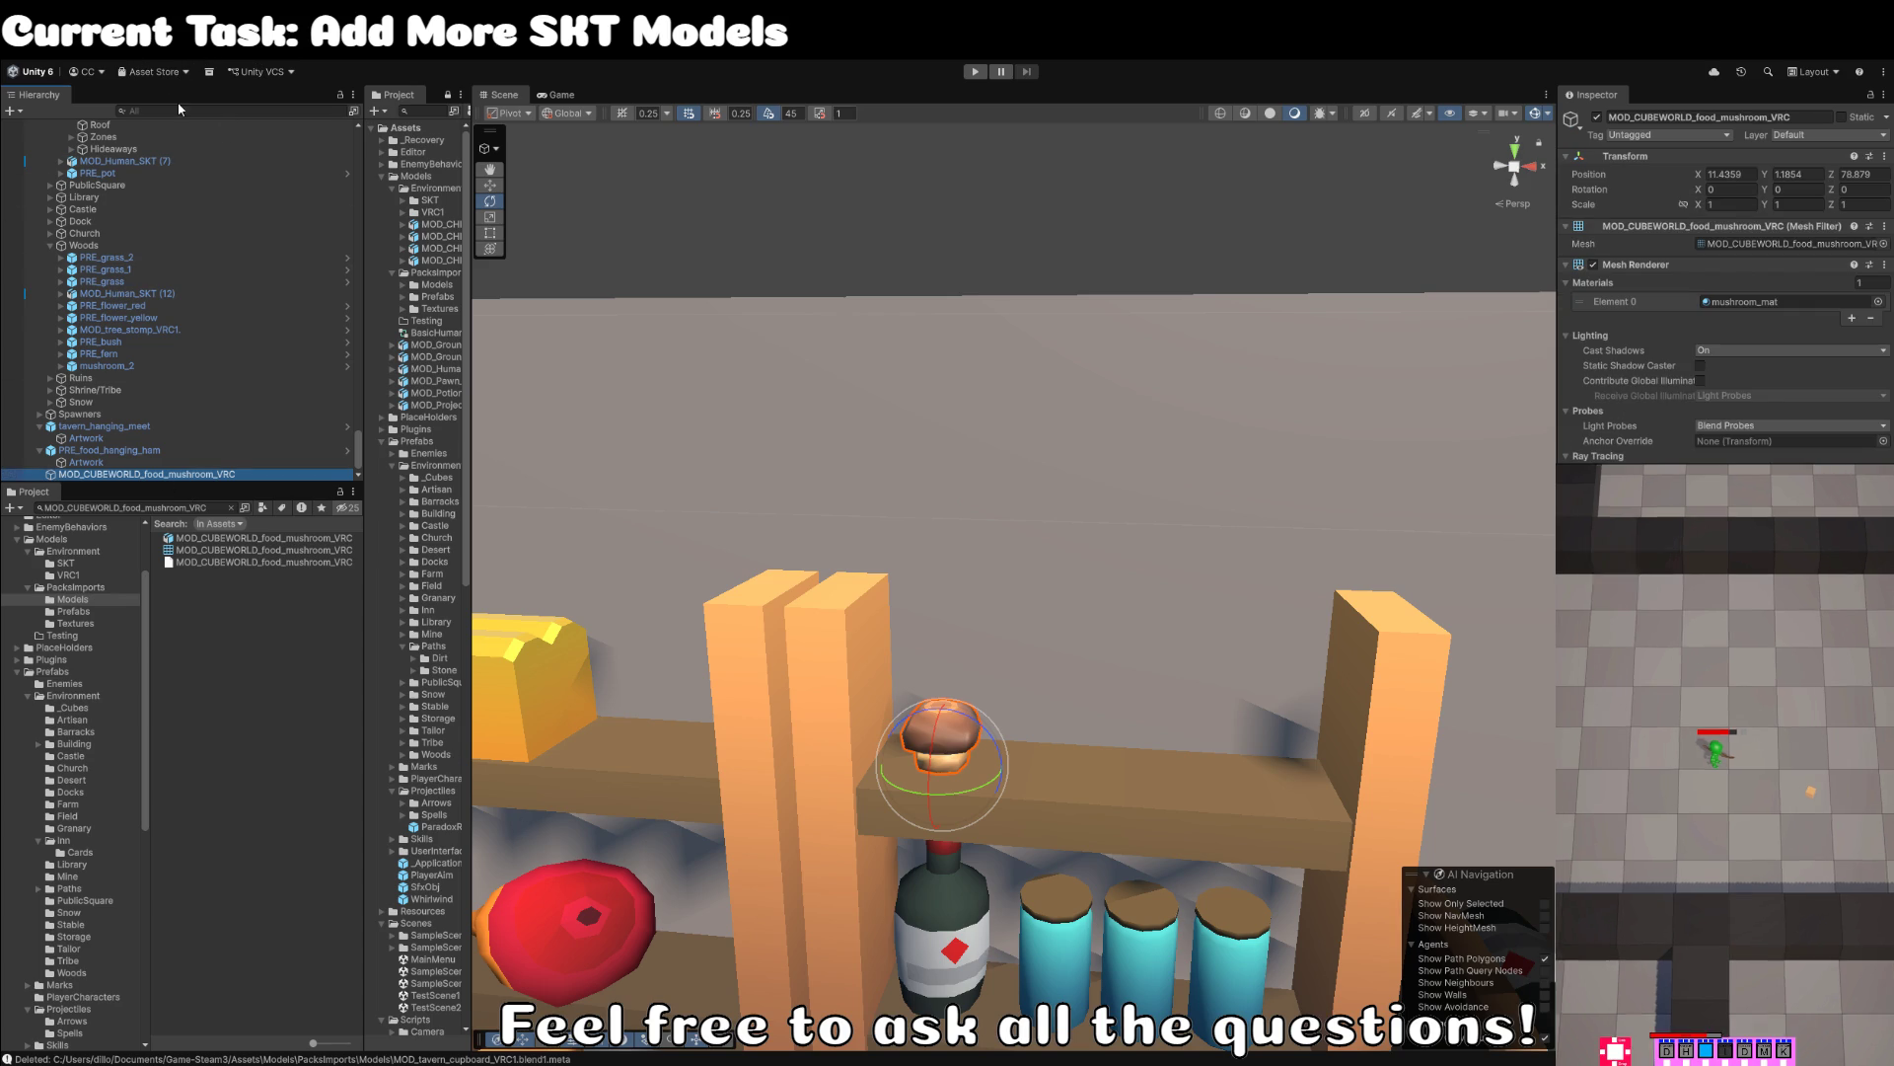
- Wrap the mushroom in a new empty parent named PRE_food_mushroom
key("ctrl+shift+g")
type("MOD_CUBEWORLD_food_mushroom_VRC")
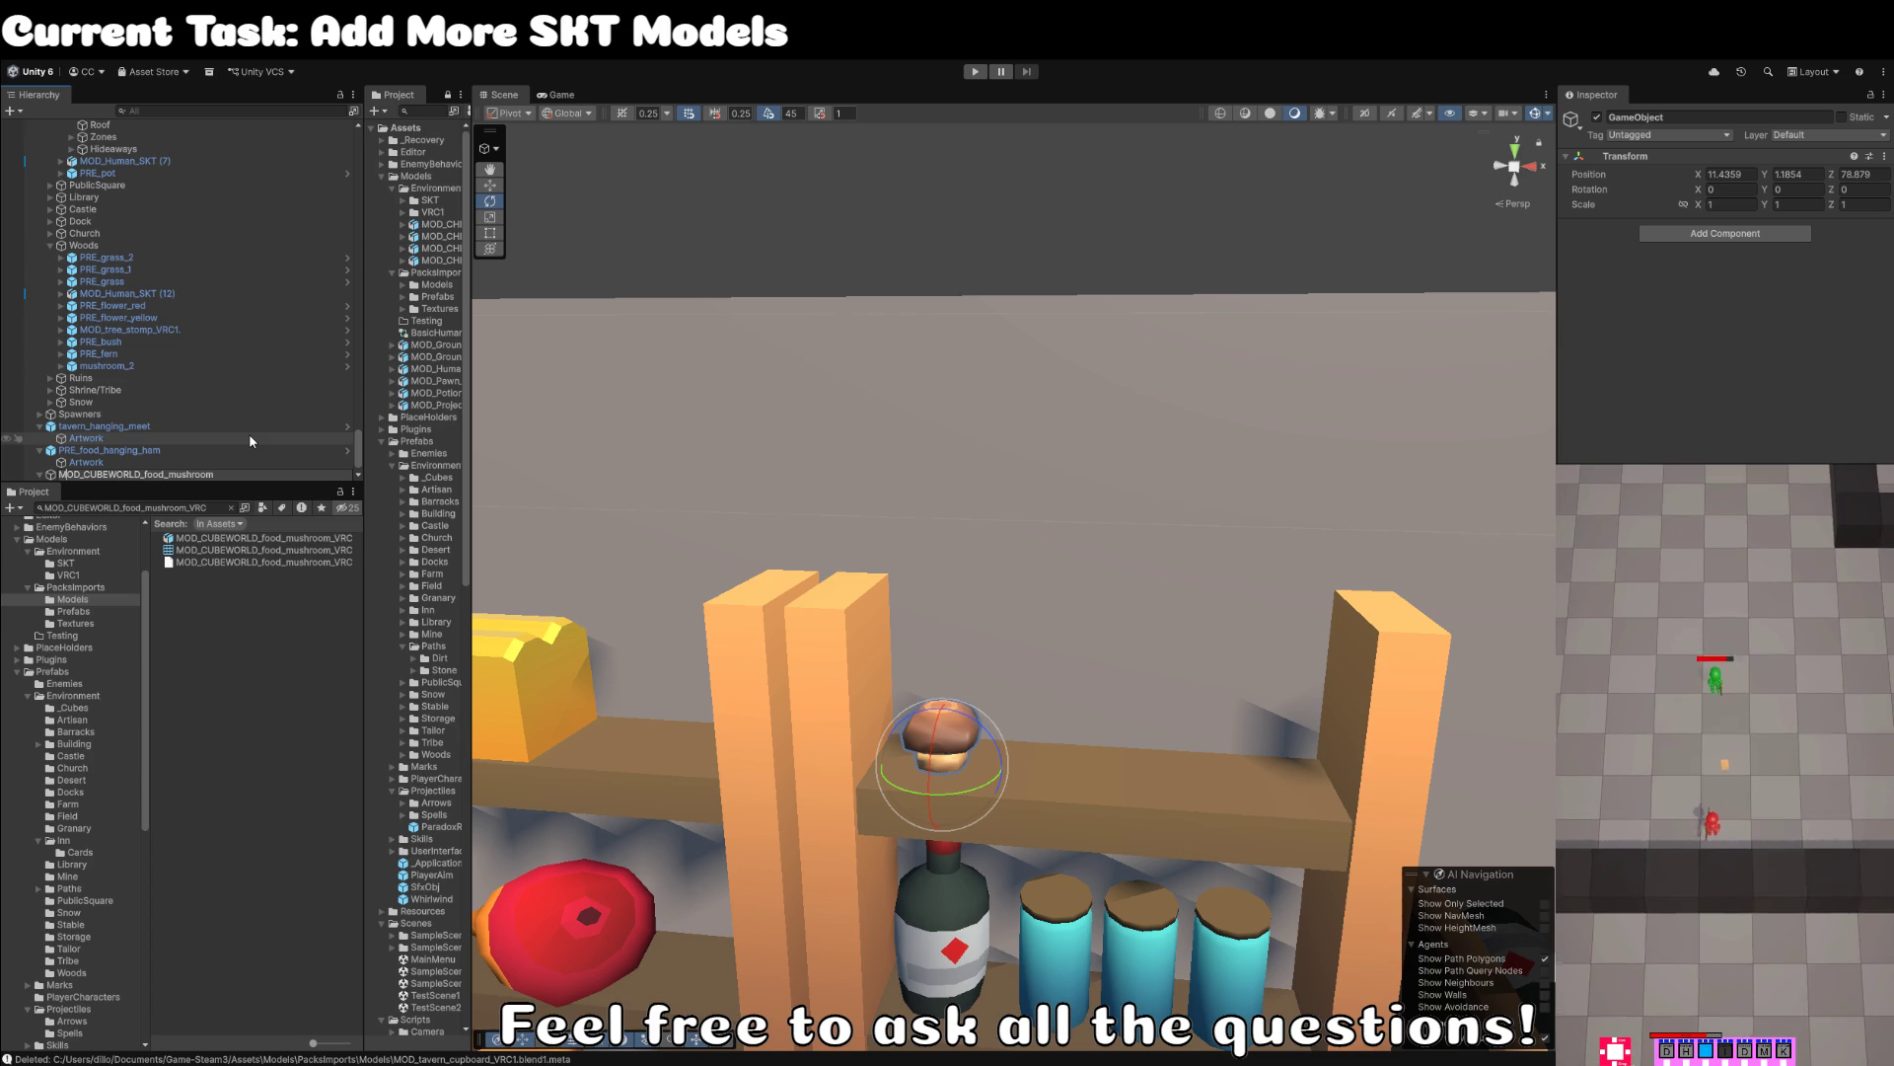
key("shift+Home")
type("PRE")
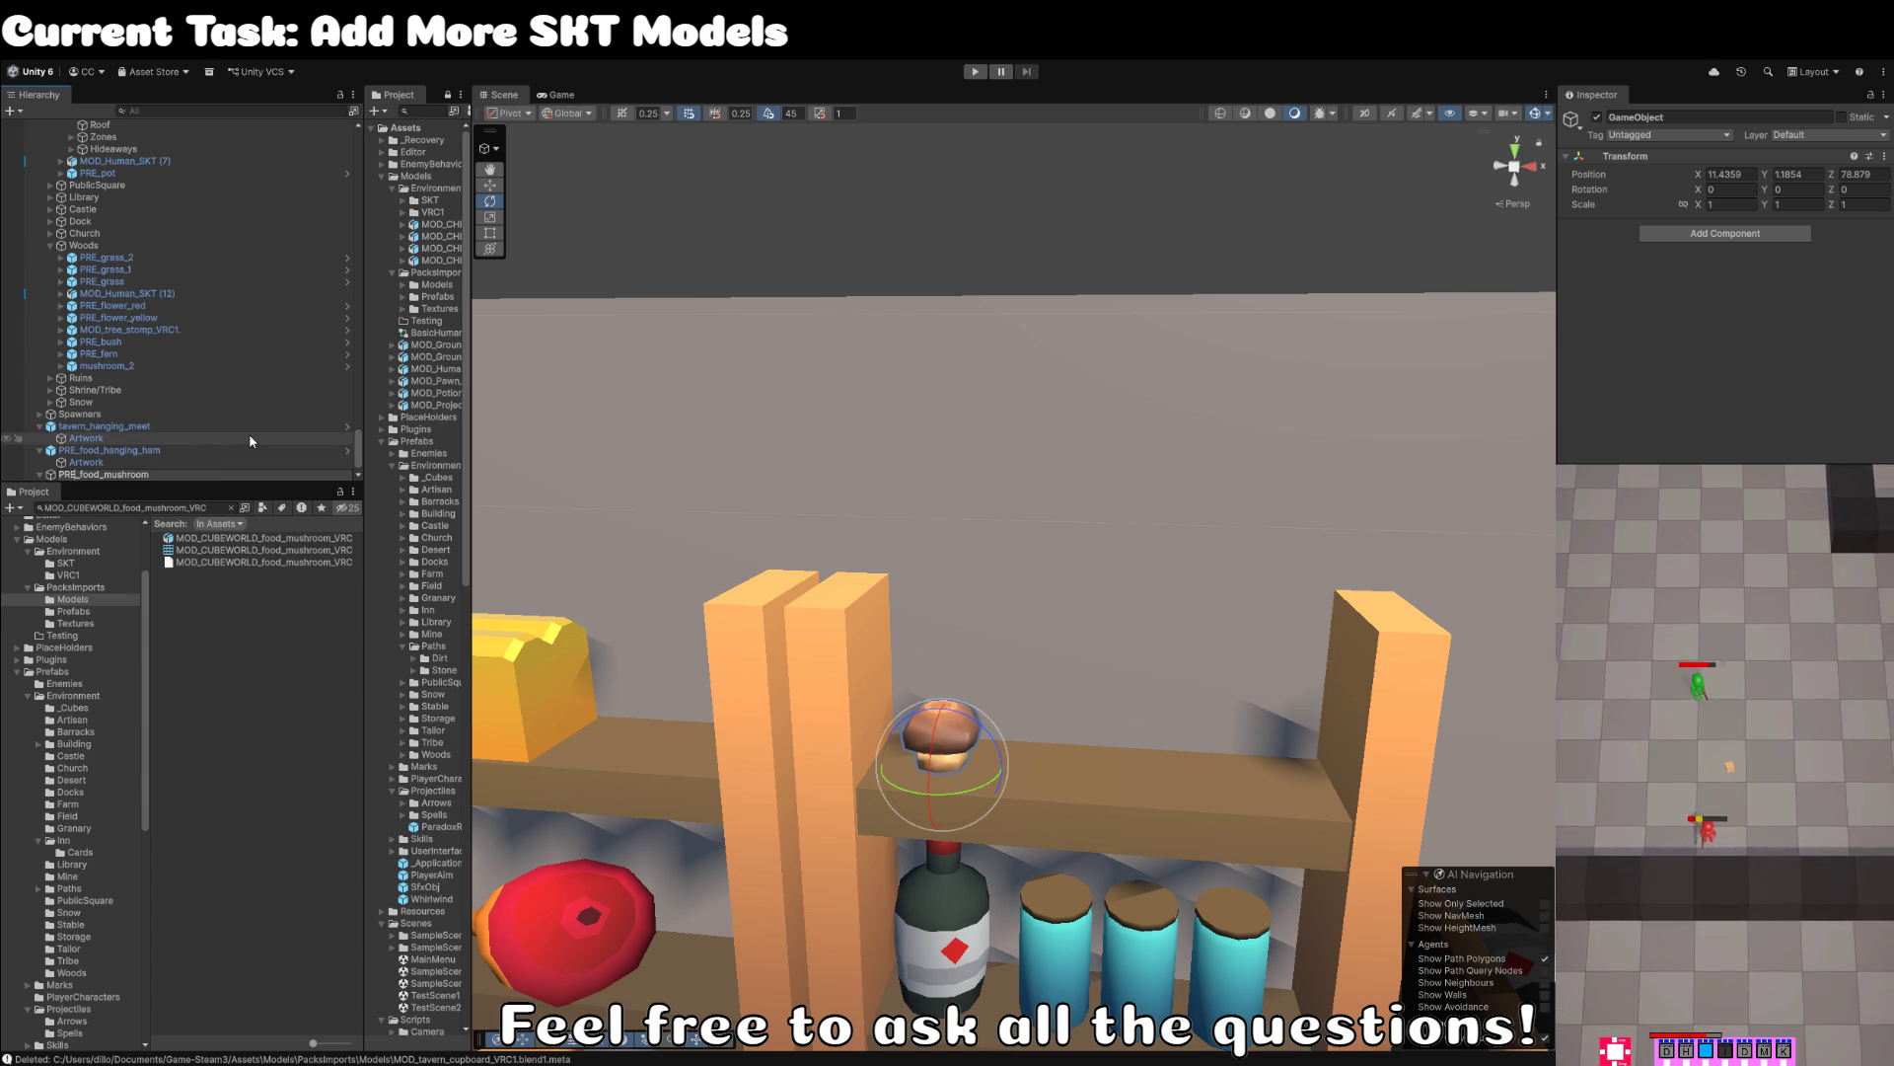
key("Return")
- Rename the mushroom model inside the parent to Artwork
left_click(157, 473)
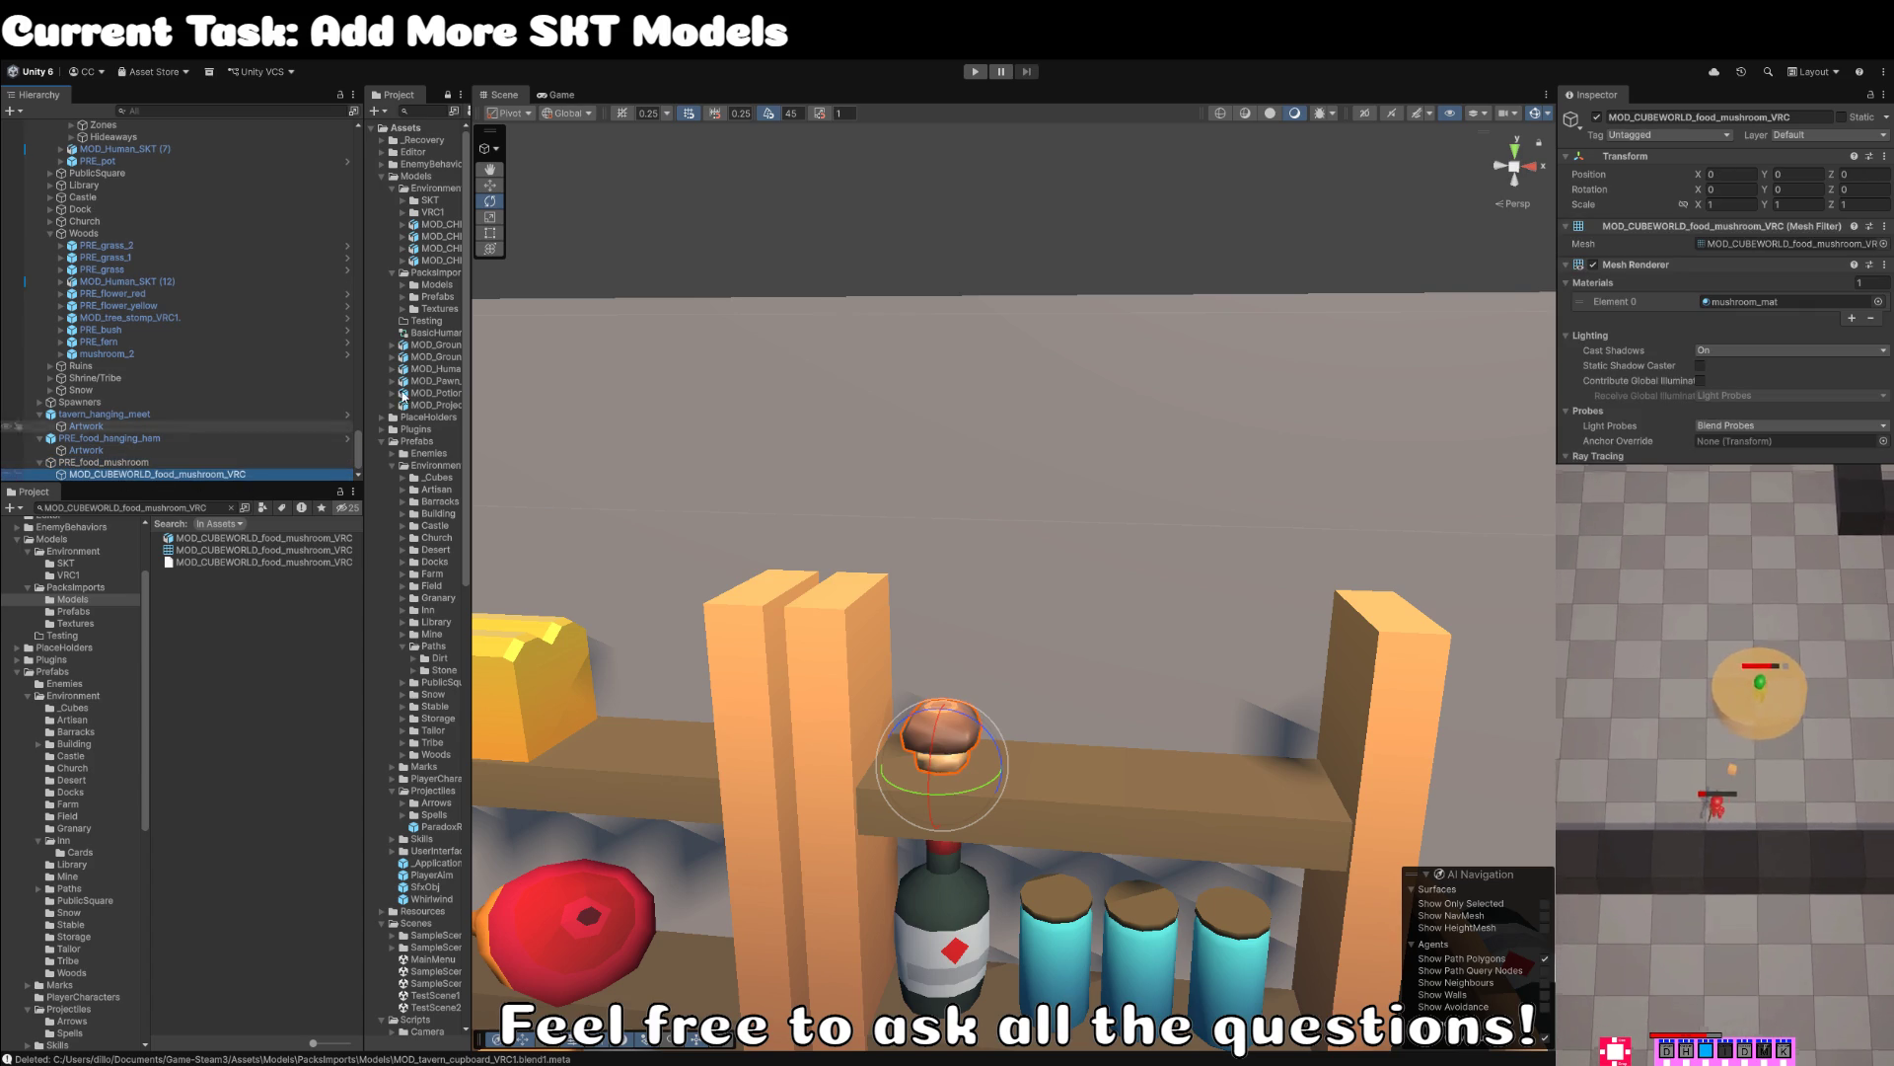
left_click(1779, 117)
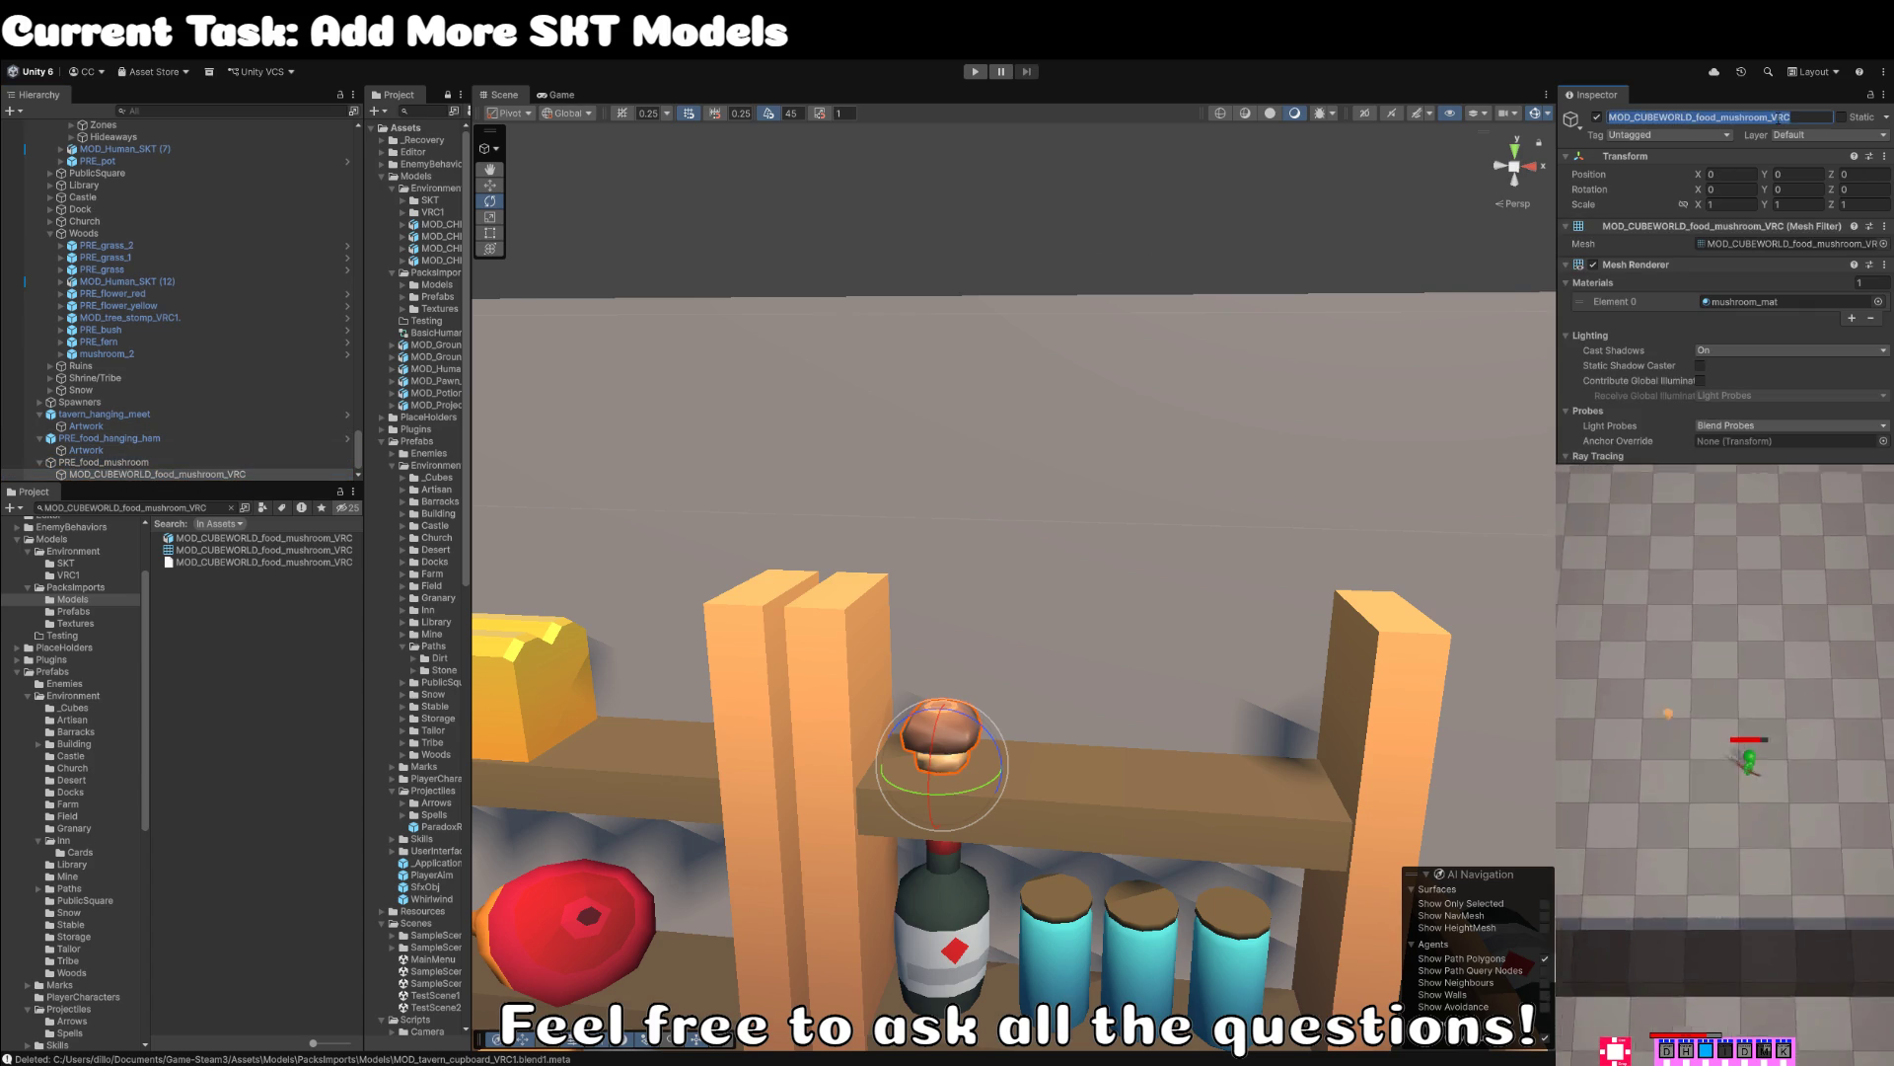
type("Artwork")
key("Return")
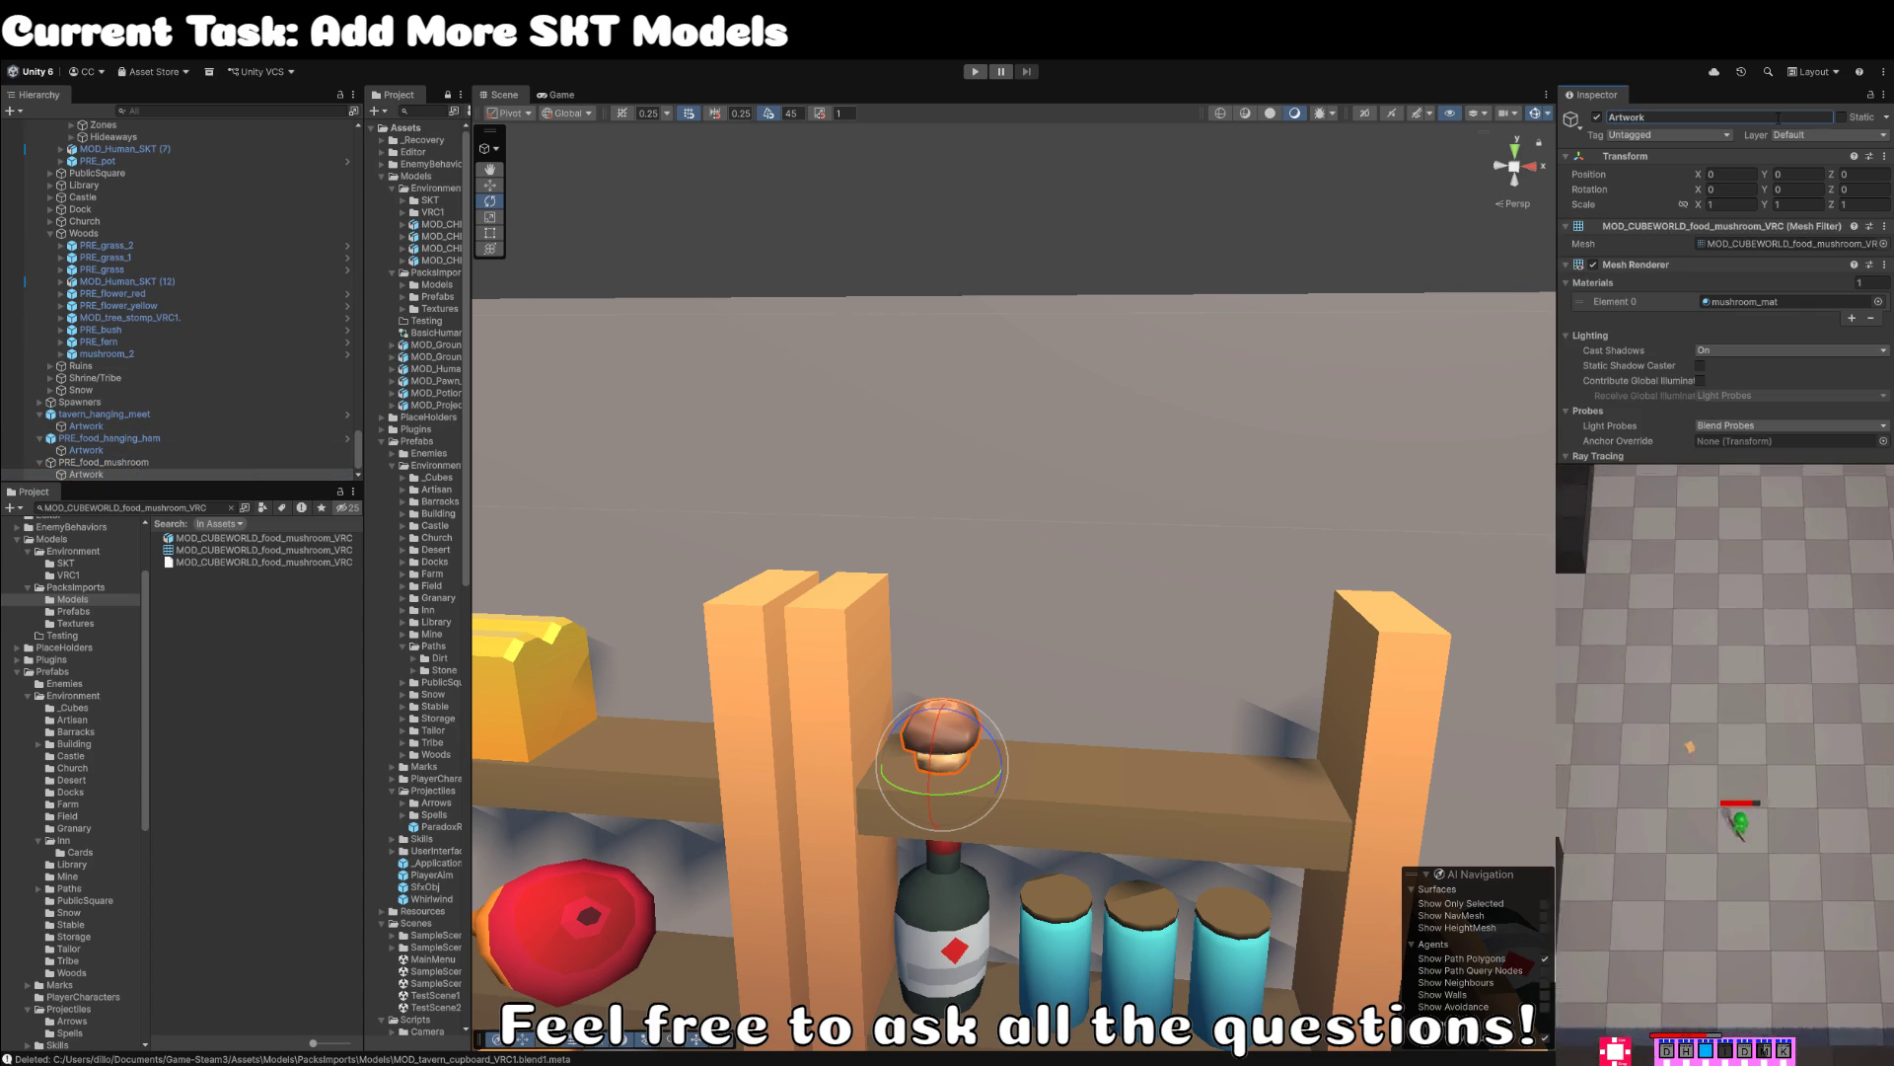